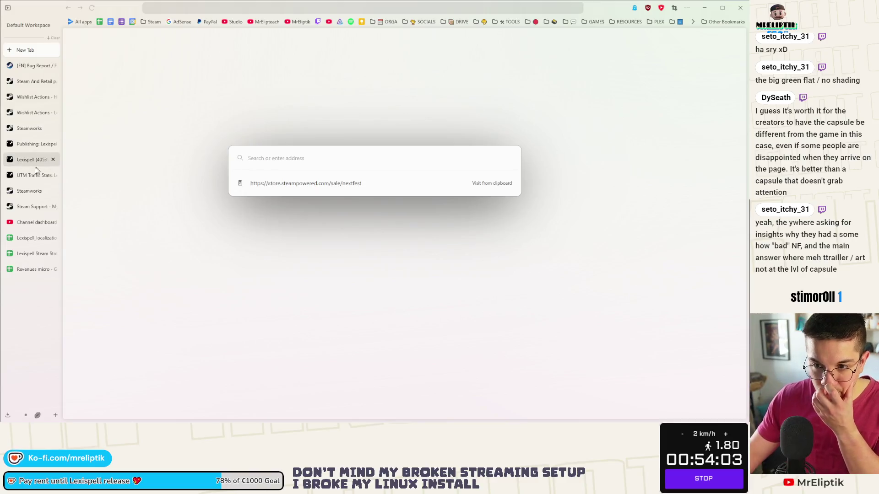
# Show the Steamworks Next Fest recap enlarged and start a Win+Shift+S screen snip of it.
pyautogui.click(25, 190)
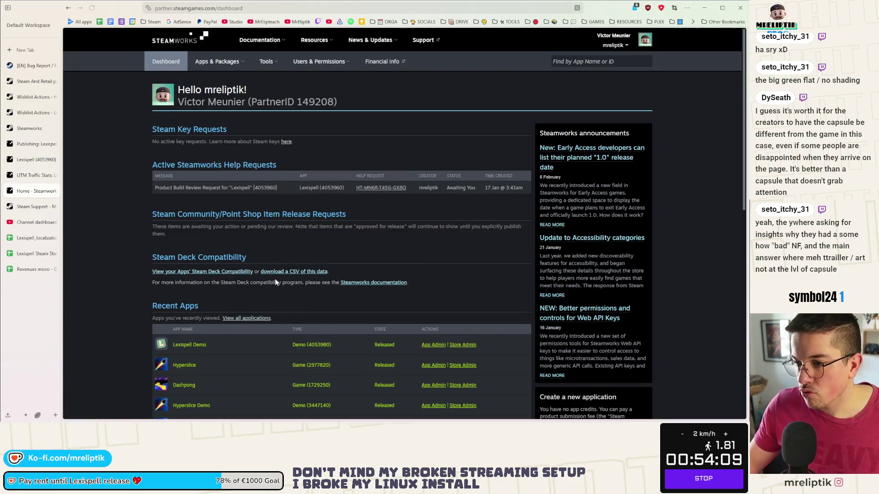
pyautogui.scroll(-2, 337, 232)
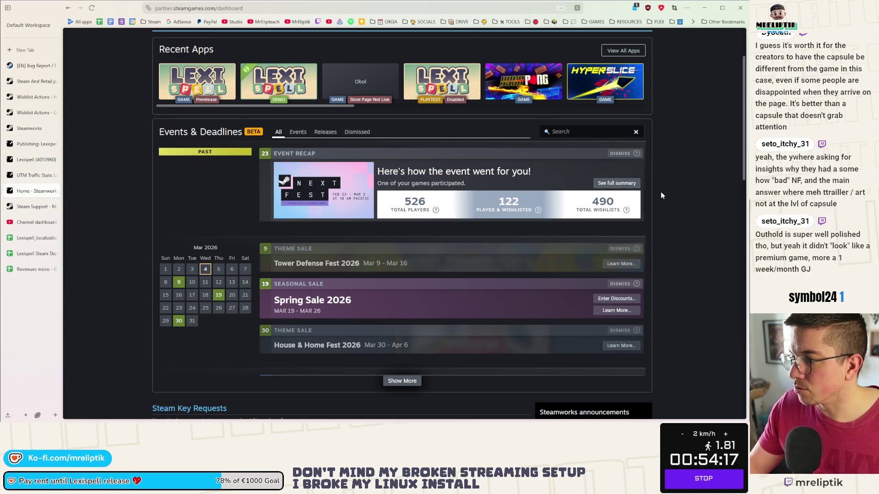
pyautogui.hotkey('ctrl', '+')
pyautogui.hotkey('ctrl', '+')
pyautogui.hotkey('ctrl', '+')
pyautogui.hotkey('ctrl', '+')
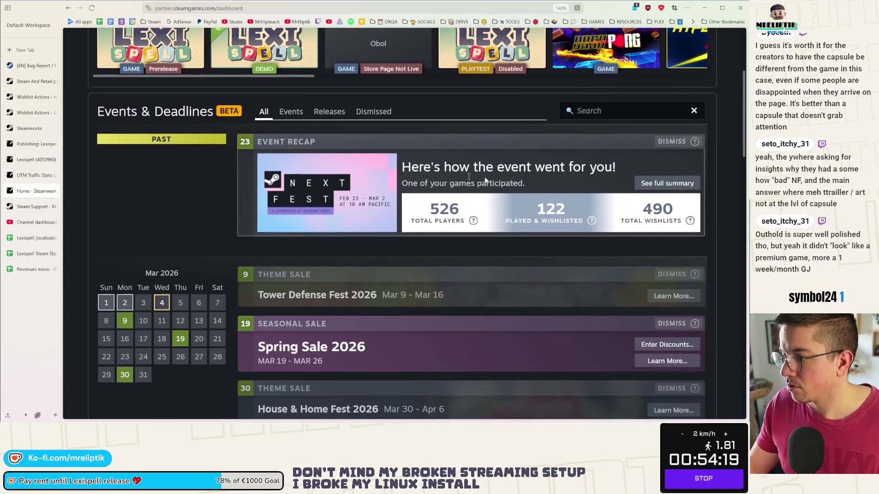
pyautogui.press('super+shift+s')
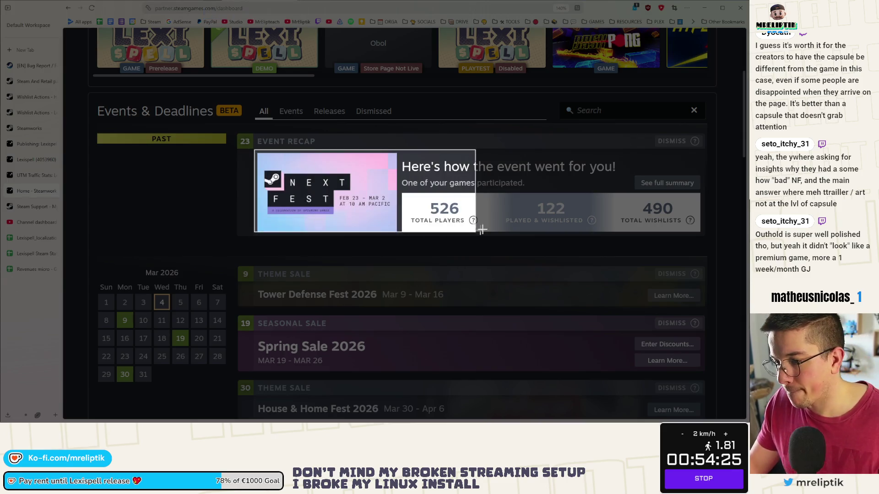
# Snip the Event Recap card to the clipboard, then minimise the browser to reveal the Patreon draft.
pyautogui.moveTo(254, 149); pyautogui.dragTo(705, 234)
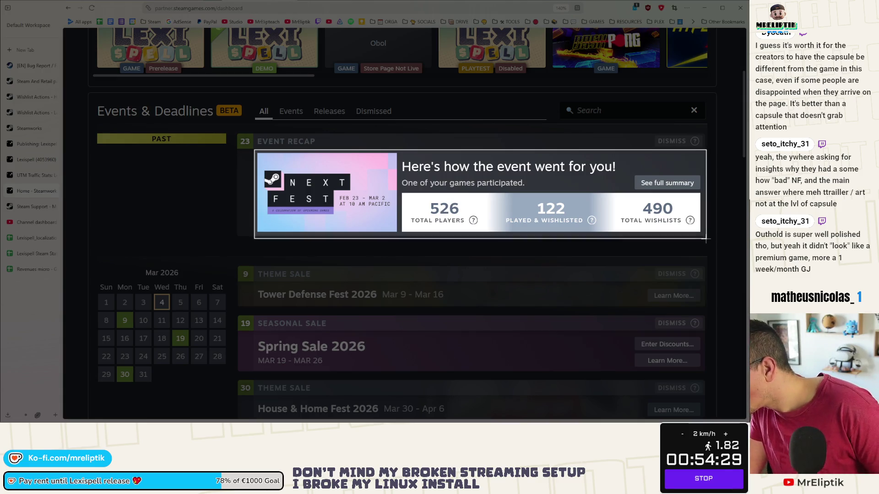
pyautogui.moveTo(705, 234); pyautogui.dragTo(704, 233)
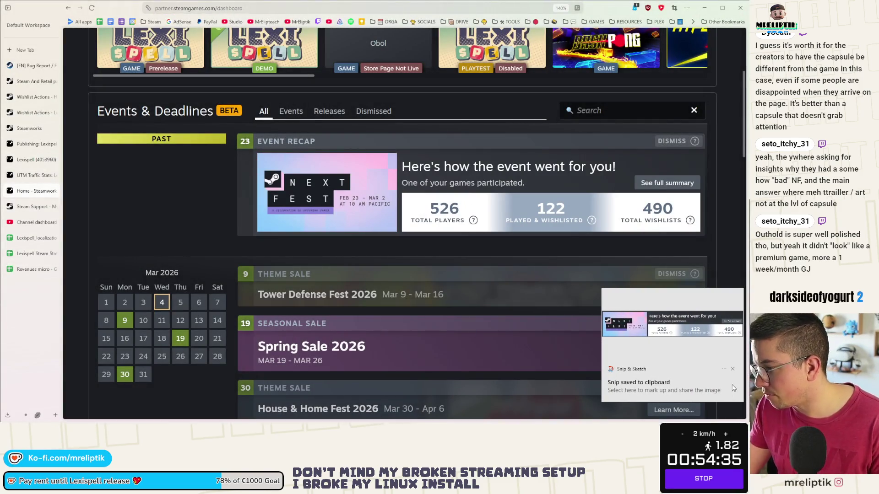
pyautogui.click(732, 368)
pyautogui.press('super+shift+s')
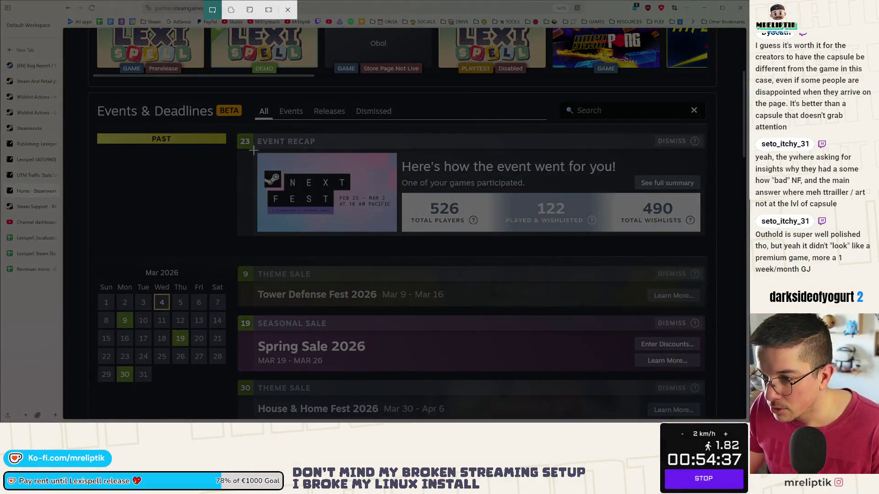
pyautogui.moveTo(254, 149); pyautogui.dragTo(706, 237)
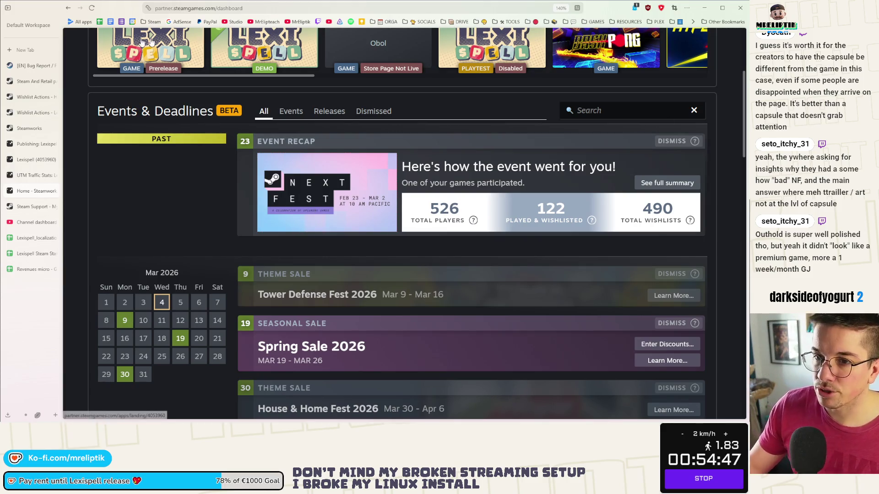
pyautogui.click(703, 8)
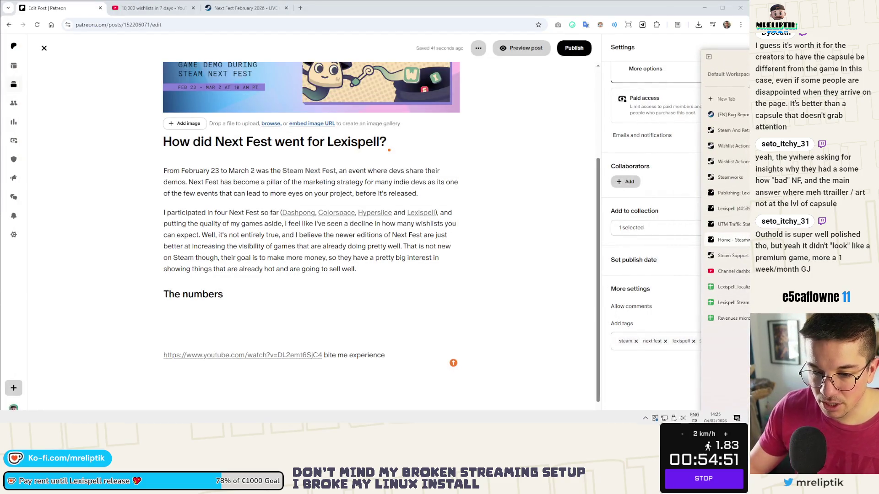
# Paste the Next Fest recap screenshot under The numbers heading of the Patreon post.
pyautogui.hotkey('ctrl', 'v')
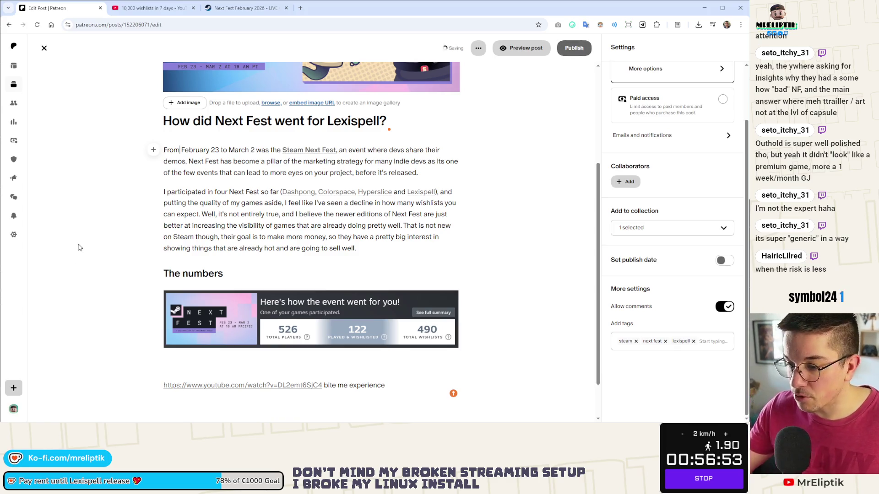
# Insert a new empty line right after The numbers heading, above the recap image.
pyautogui.click(224, 273)
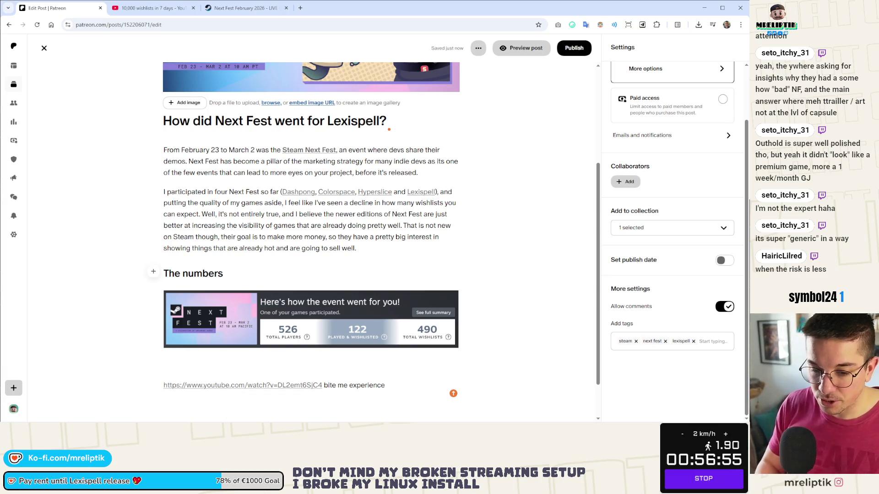
pyautogui.press('Return')
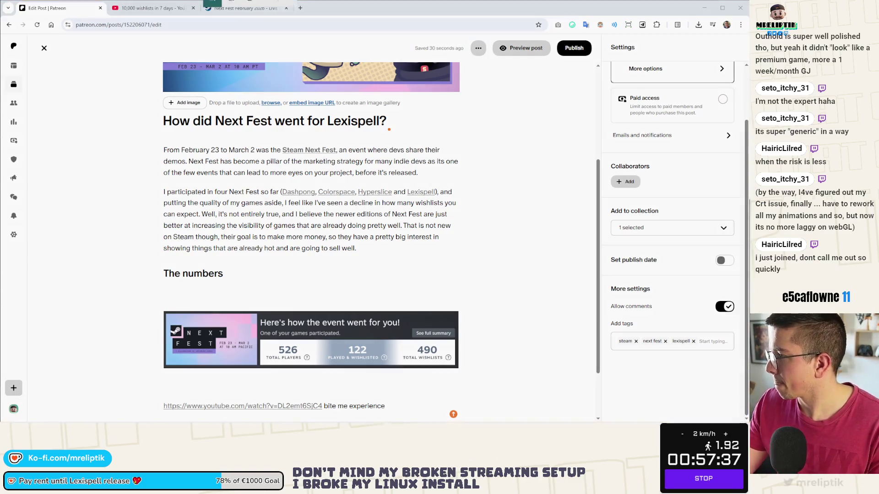
# Capture the Daily Wishlist Actions chart and paste it on the empty line under The numbers.
pyautogui.press('super+shift+s')
pyautogui.press('Escape')
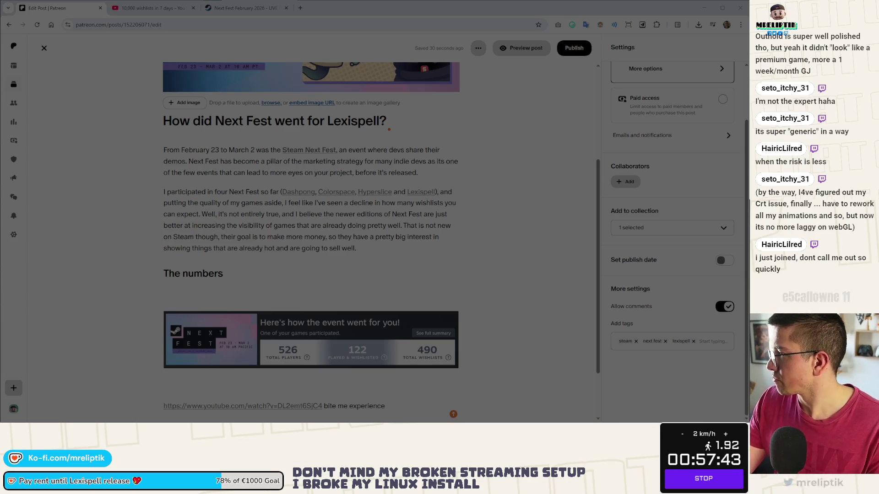
pyautogui.press('super+shift+s')
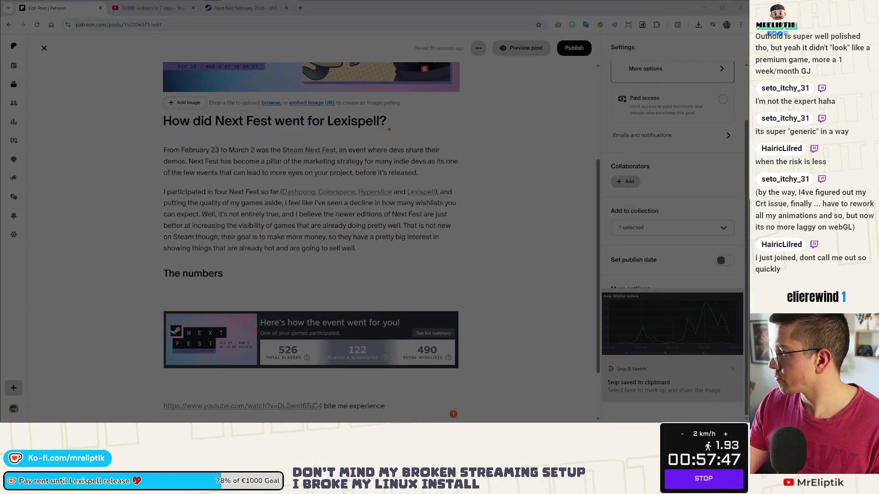
pyautogui.press('Escape')
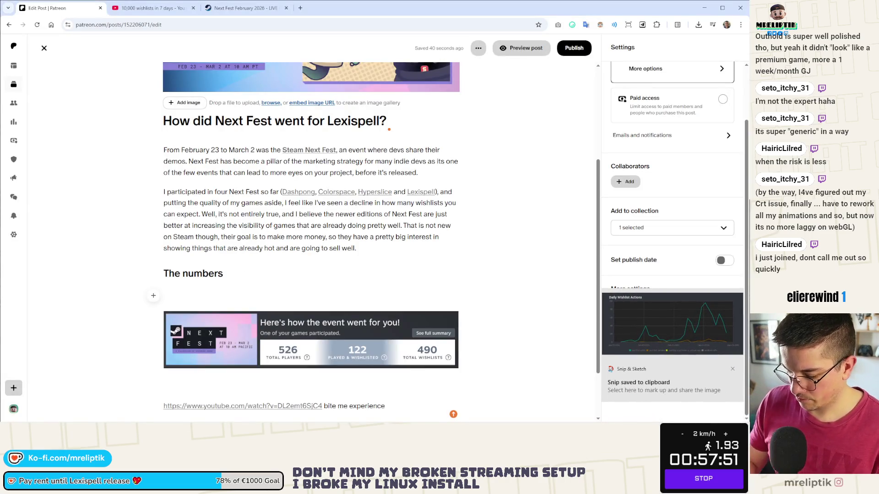
pyautogui.hotkey('ctrl', 'v')
pyautogui.scroll(-2, 310, 241)
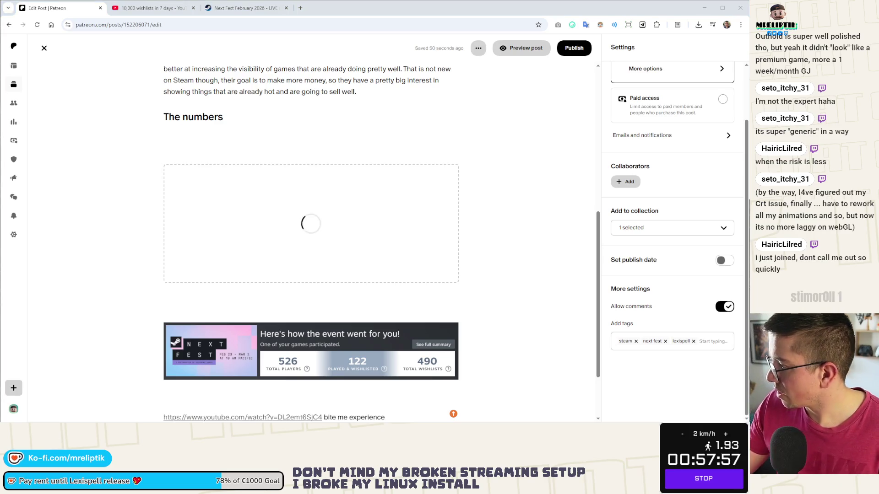
pyautogui.scroll(2, 310, 240)
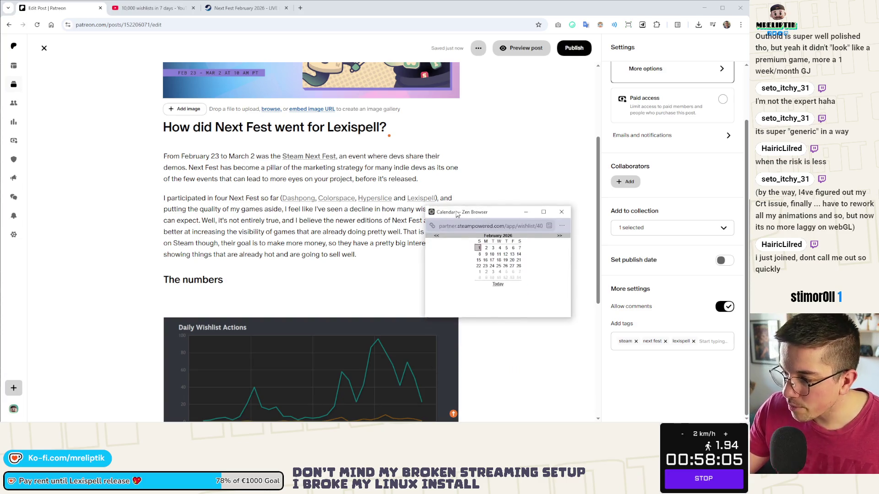
# Pick new February and March 2026 wishlist report dates in the Steamworks calendar, then begin a new snip.
pyautogui.moveTo(476, 304); pyautogui.dragTo(474, 235)
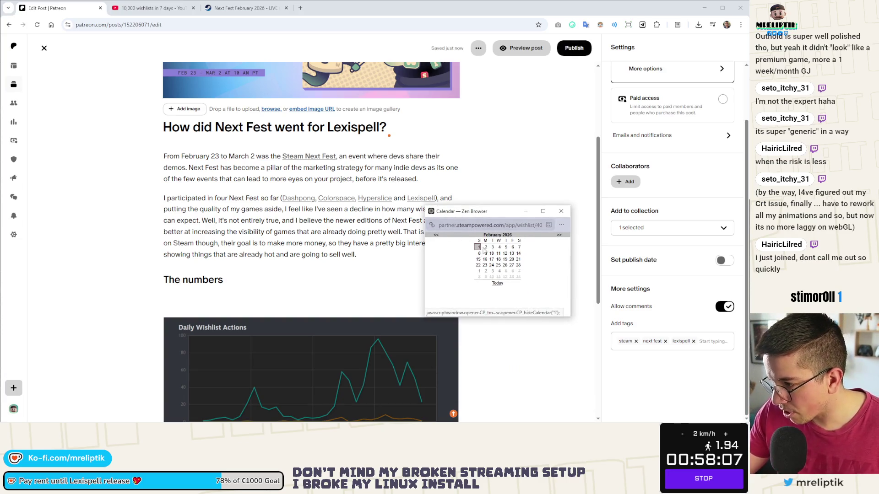
pyautogui.click(510, 265)
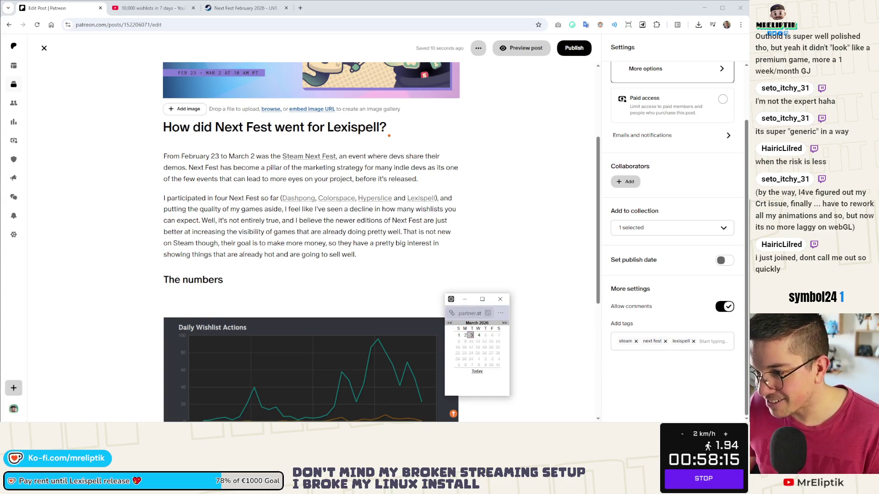
pyautogui.click(466, 338)
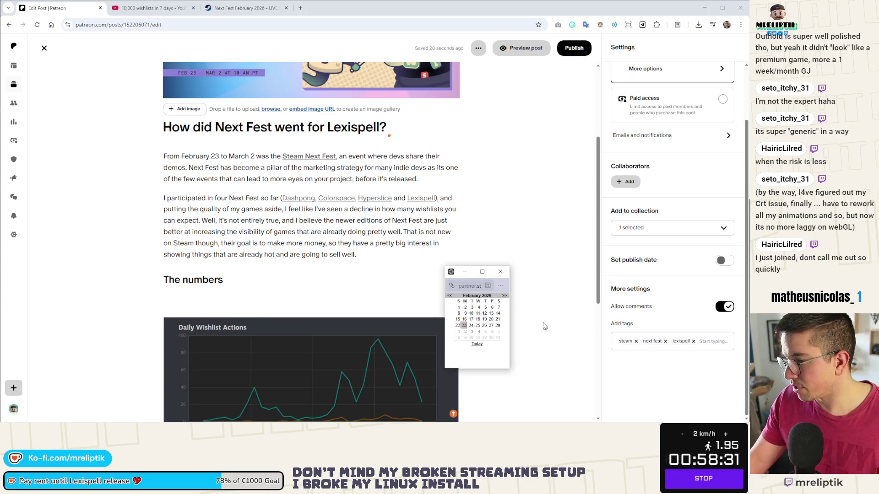
pyautogui.click(461, 328)
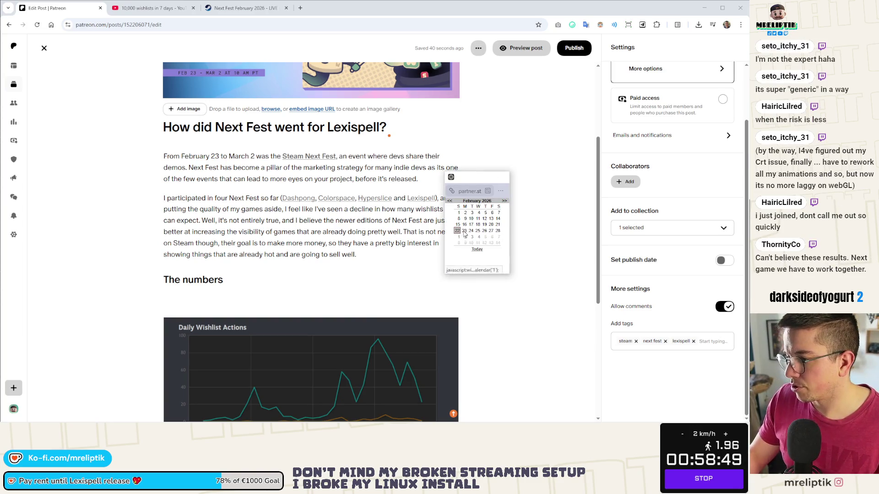
pyautogui.click(459, 233)
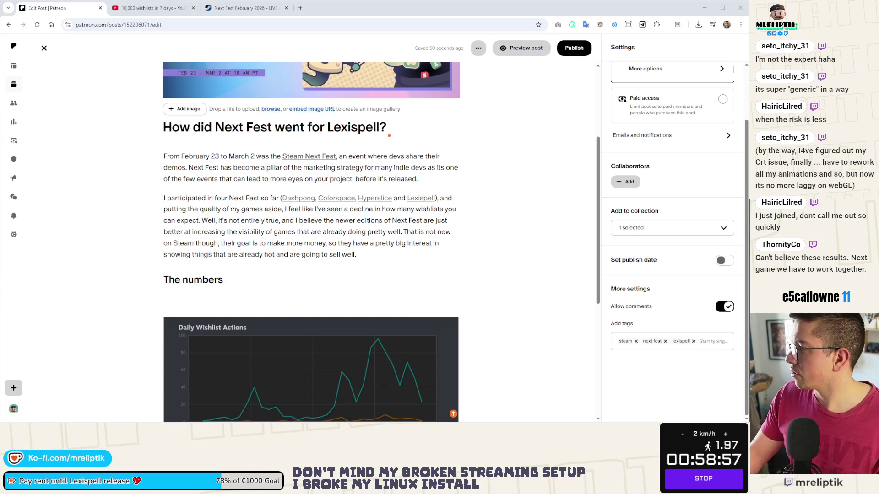
pyautogui.press('super+shift+s')
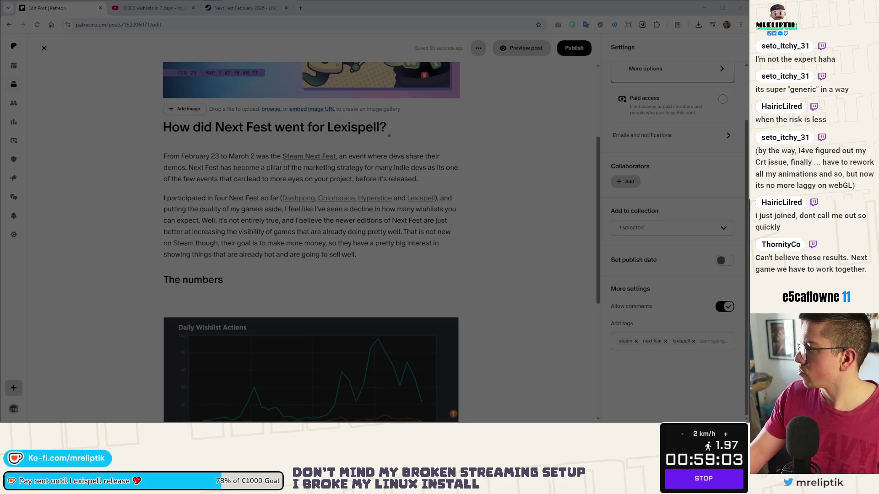
pyautogui.moveTo(165, 317); pyautogui.dragTo(458, 420)
pyautogui.scroll(-3, 248, 312)
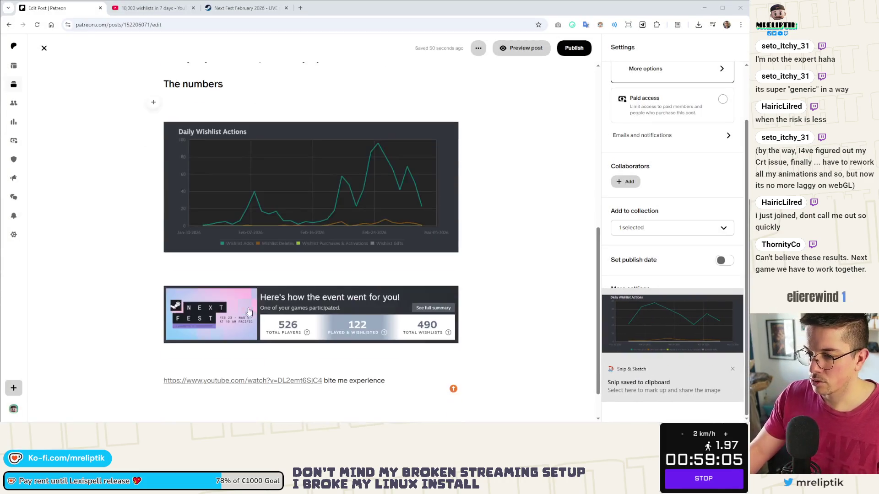
pyautogui.click(234, 267)
pyautogui.hotkey('ctrl', 'v')
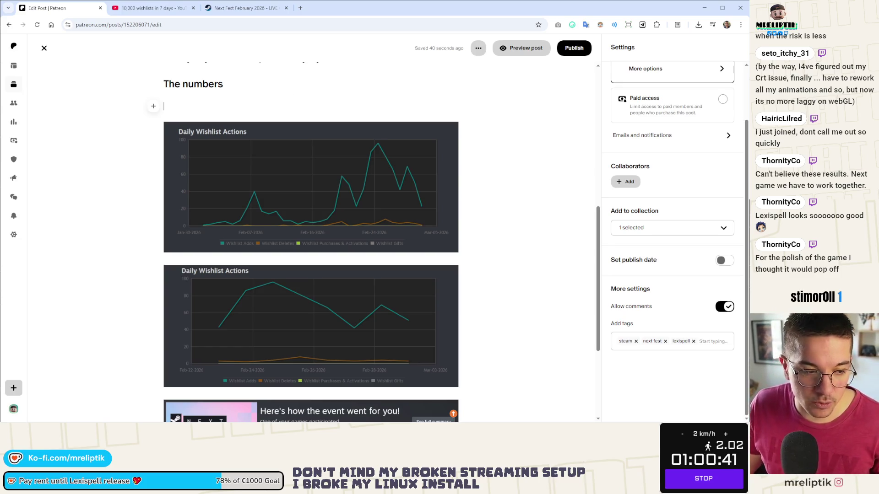
pyautogui.scroll(-2, 205, 158)
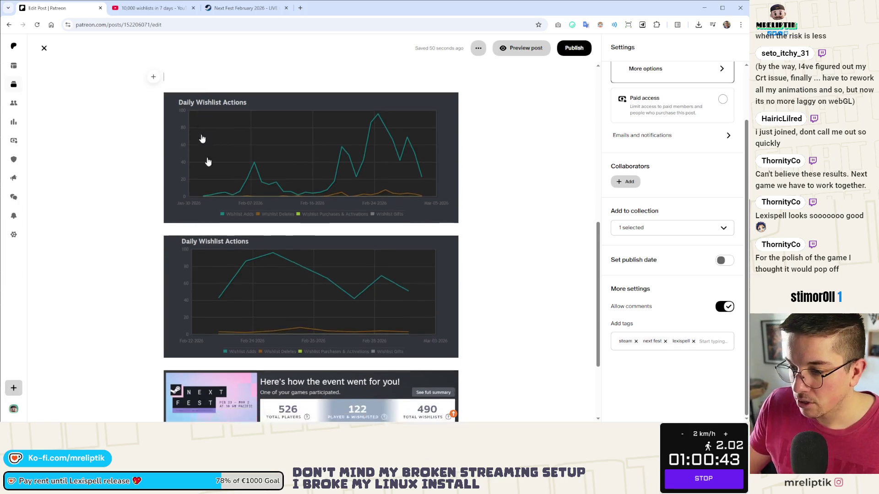
pyautogui.scroll(2, 251, 204)
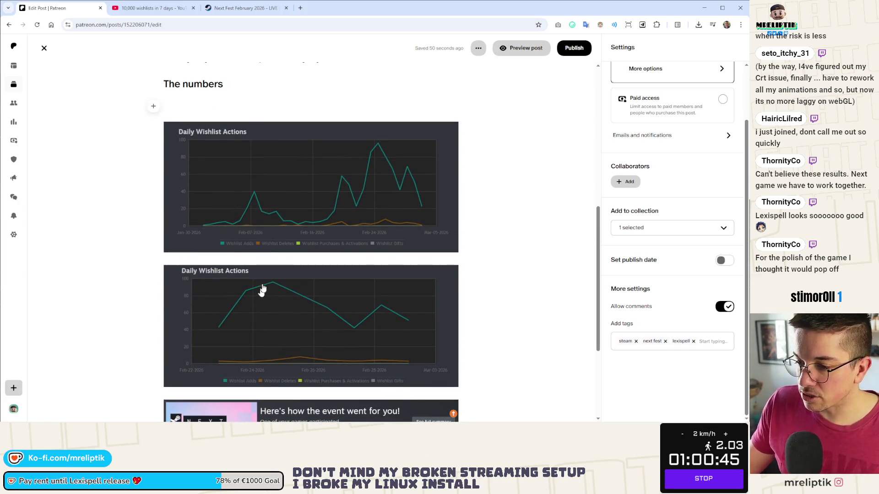
pyautogui.scroll(-4, 260, 327)
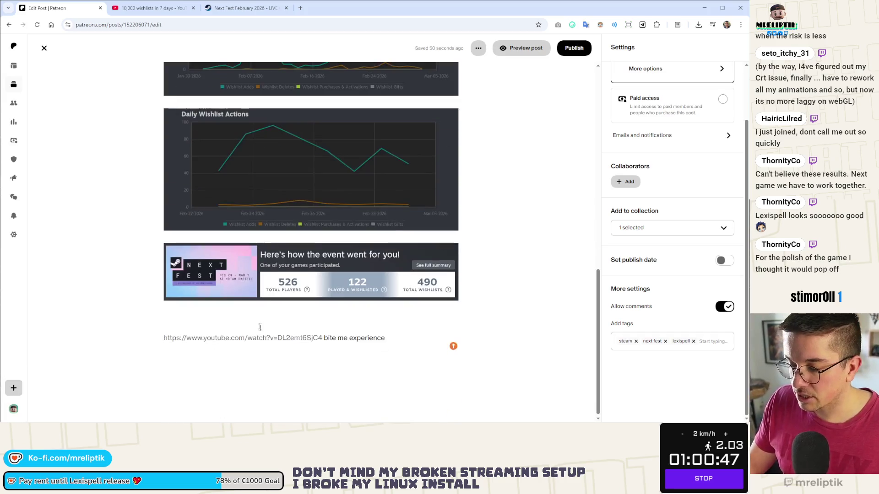
pyautogui.scroll(3, 260, 328)
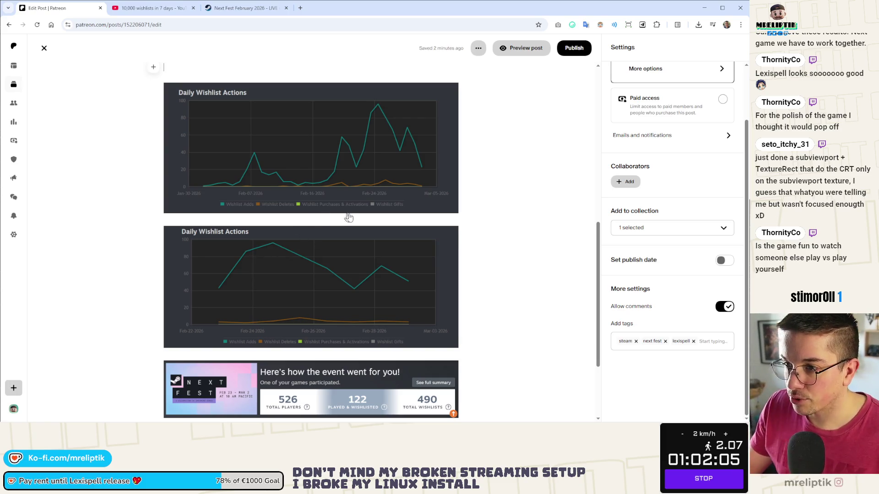
pyautogui.scroll(2, 197, 214)
pyautogui.scroll(-2, 191, 271)
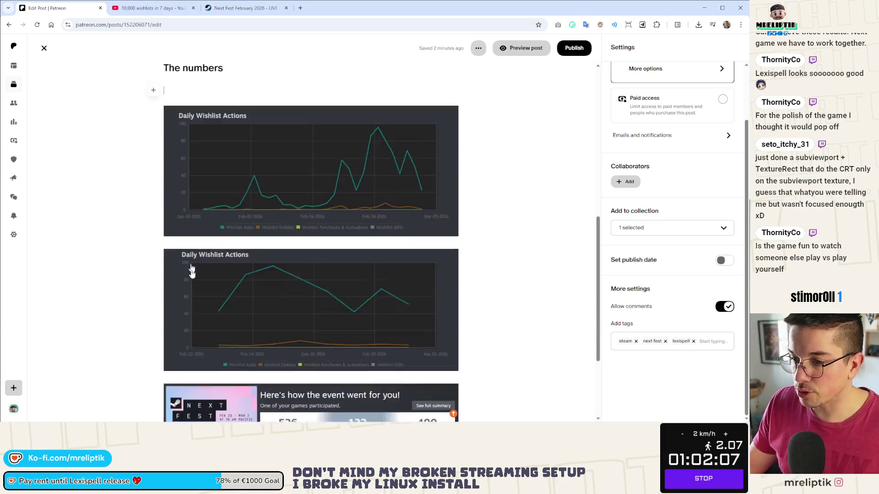
pyautogui.scroll(-1, 192, 271)
pyautogui.moveTo(227, 332); pyautogui.dragTo(208, 40)
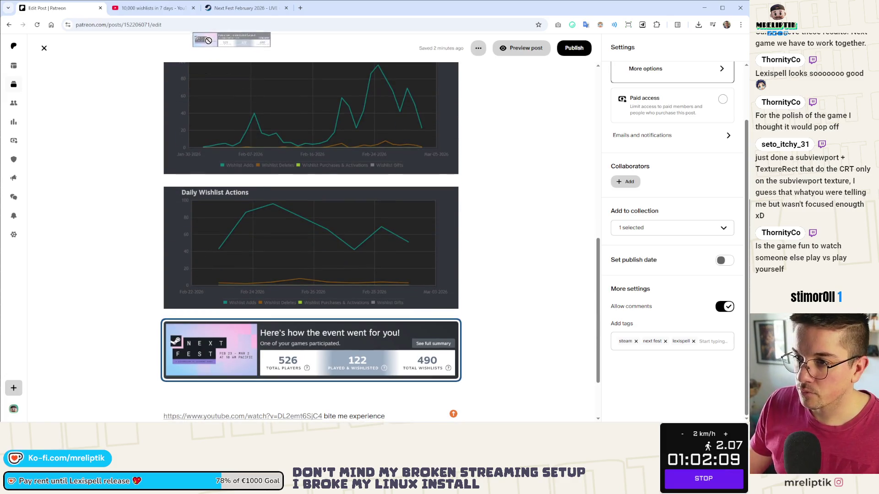
pyautogui.moveTo(208, 40)
pyautogui.mouseDown()
pyautogui.moveTo(184, 347)
pyautogui.moveTo(260, 209)
pyautogui.mouseUp()
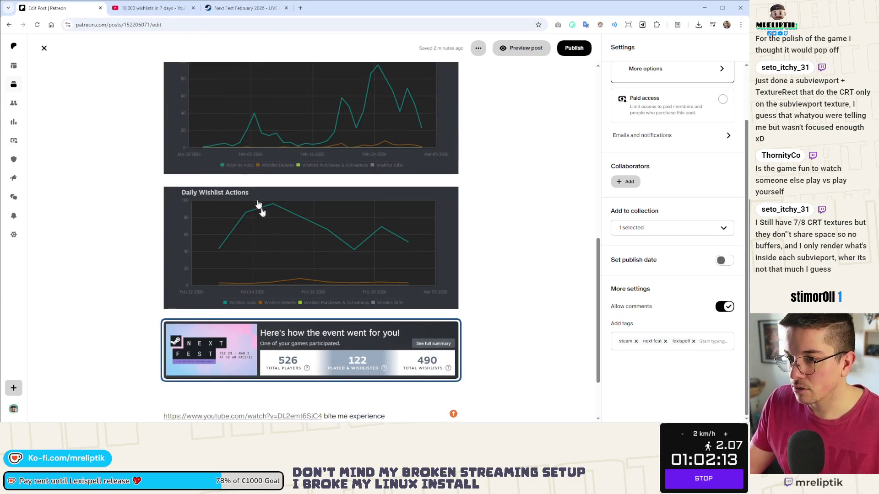
# Drag the Next Fest recap image up to sit directly under The numbers, above both wishlist charts.
pyautogui.click(476, 331)
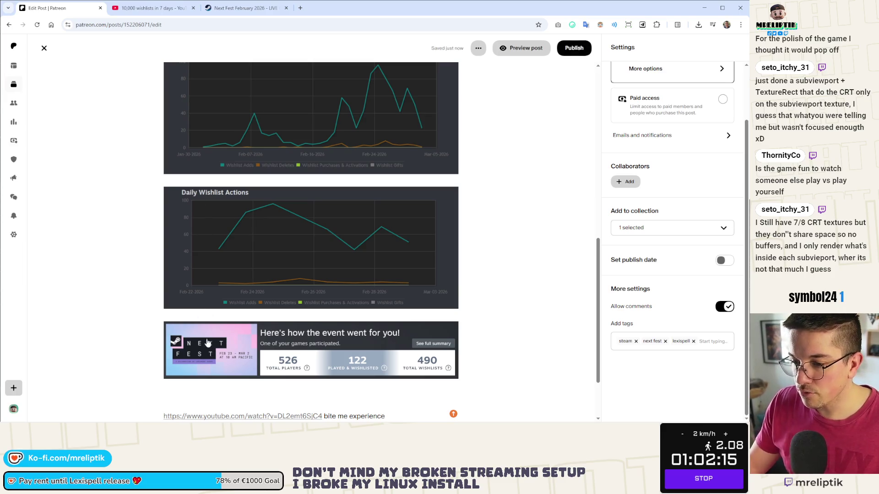
pyautogui.moveTo(207, 342); pyautogui.dragTo(199, 189)
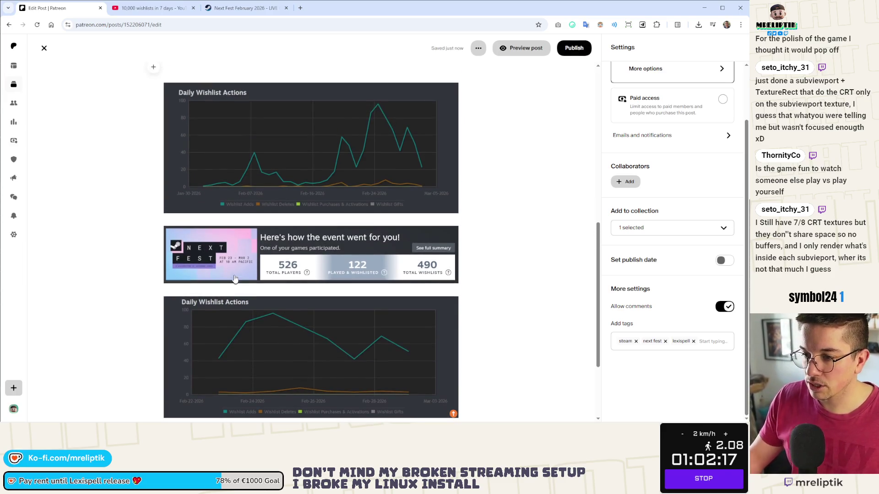
pyautogui.moveTo(234, 278); pyautogui.dragTo(205, 237)
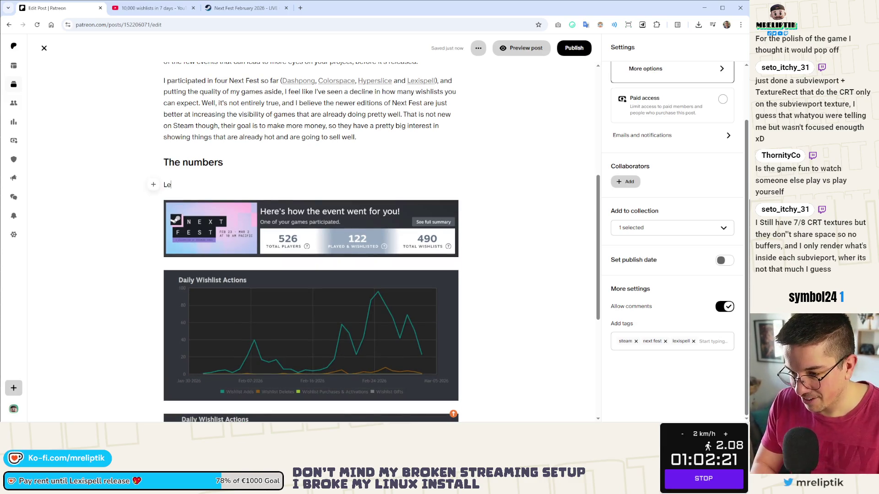
pyautogui.write("t's")
pyautogui.write('with')
# Write the intro about 500 players and +490 wishlists being not a lot, then add an empty paragraph below the image.
pyautogui.press('BackSpace')
pyautogui.press('BackSpace')
pyautogui.press('BackSpace')
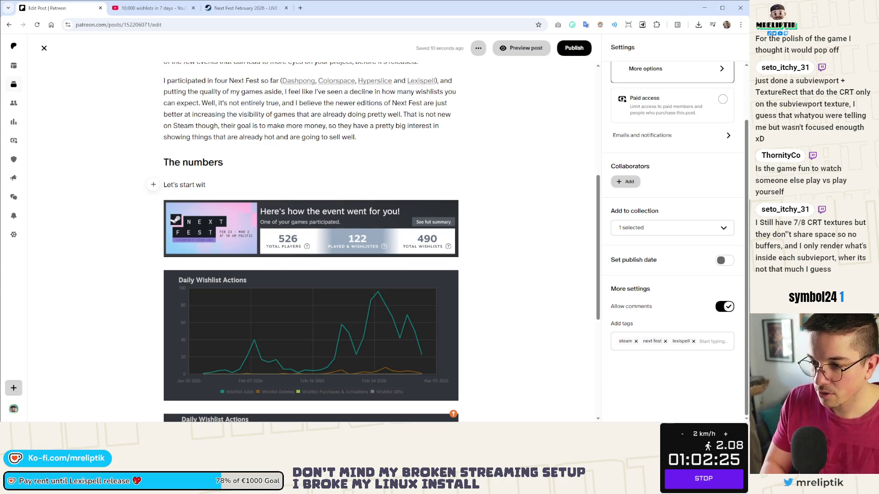
pyautogui.write('h S')
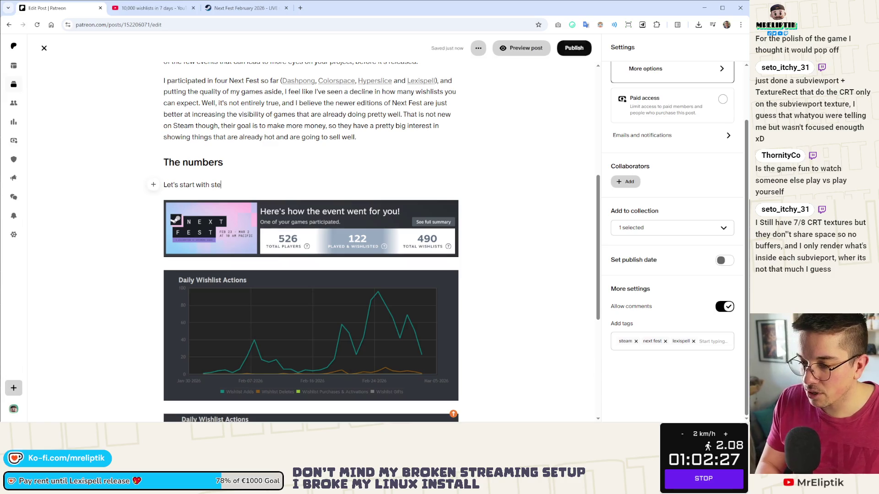
pyautogui.write('team recap, as y')
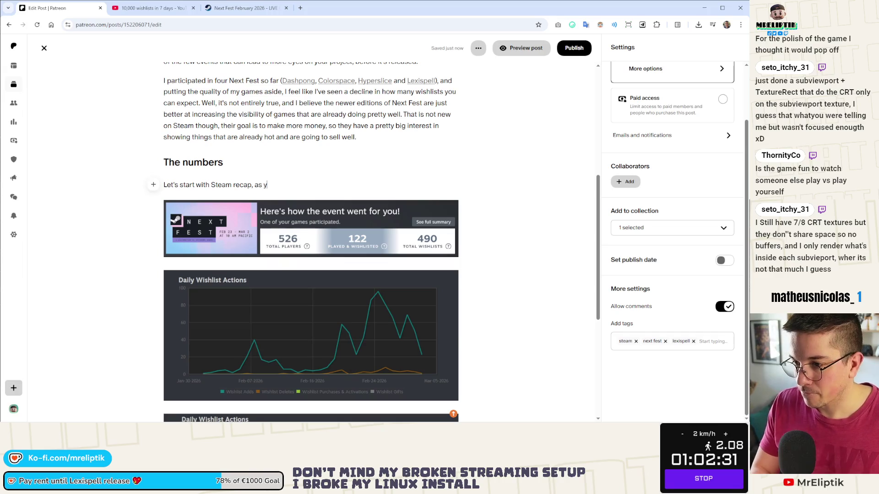
pyautogui.write('ou can see')
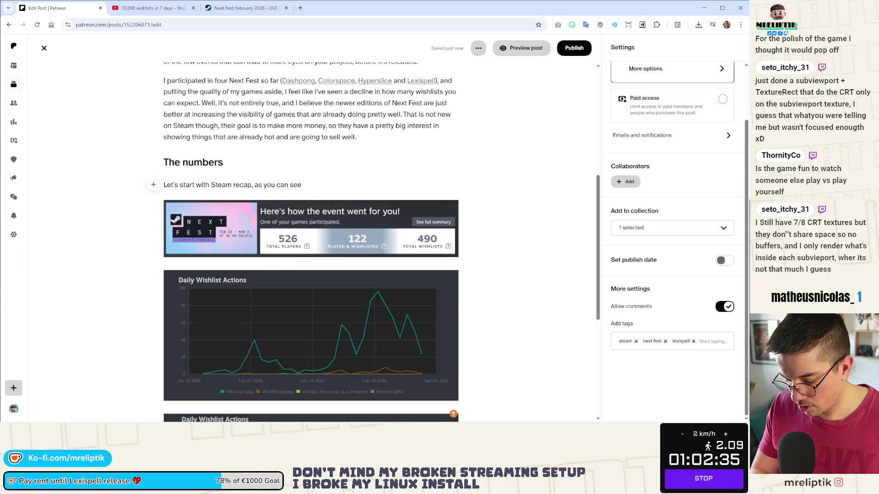
pyautogui.write(' we')
pyautogui.press('BackSpace')
pyautogui.press('BackSpace')
pyautogui.write('d')
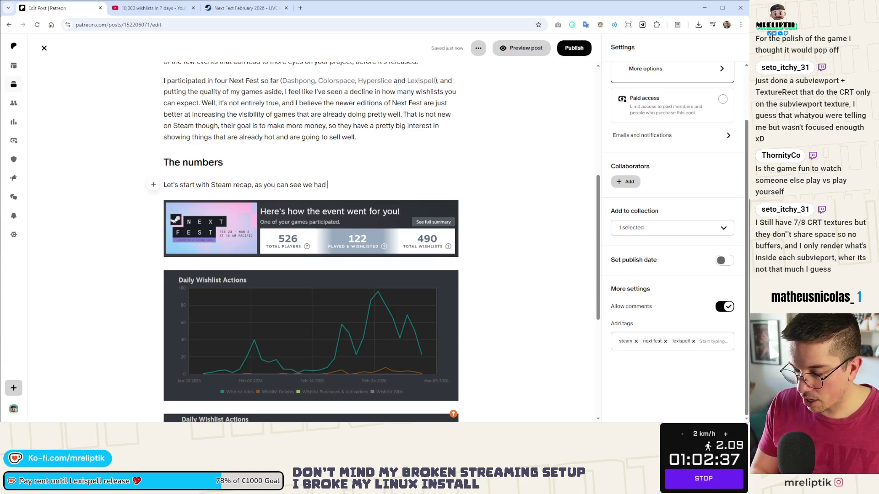
pyautogui.write('about')
pyautogui.write('0 player')
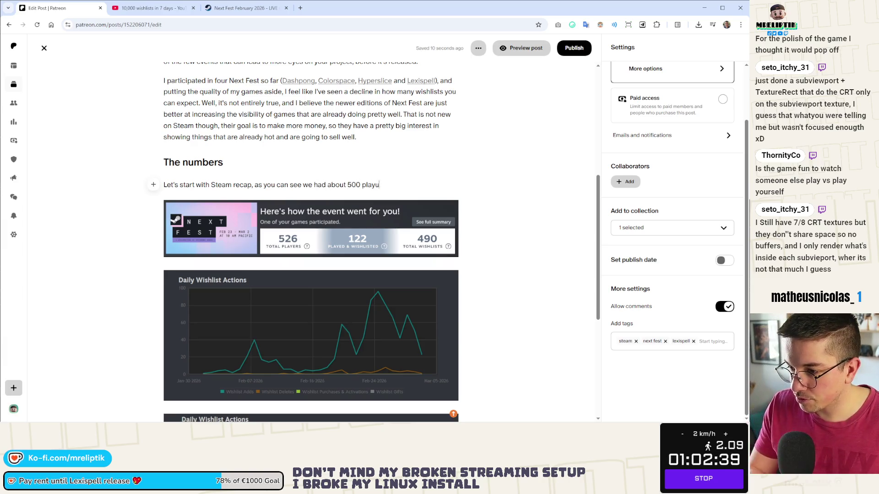
pyautogui.write('s and ')
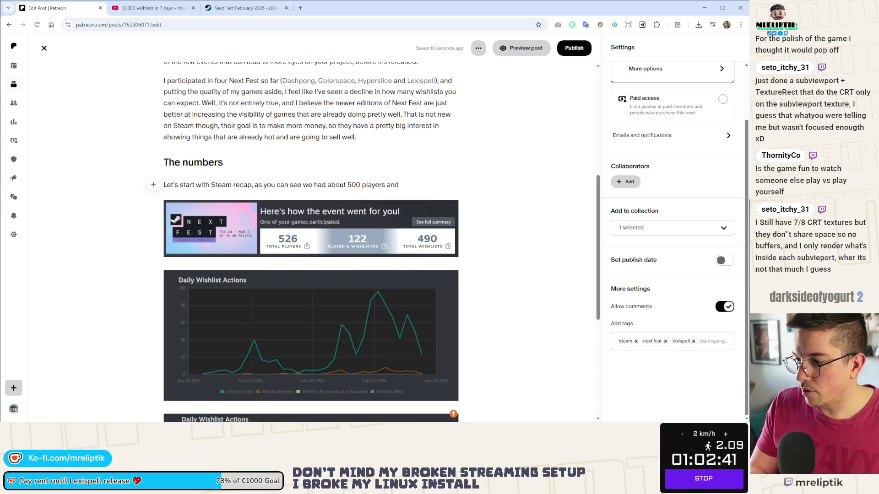
pyautogui.write('+')
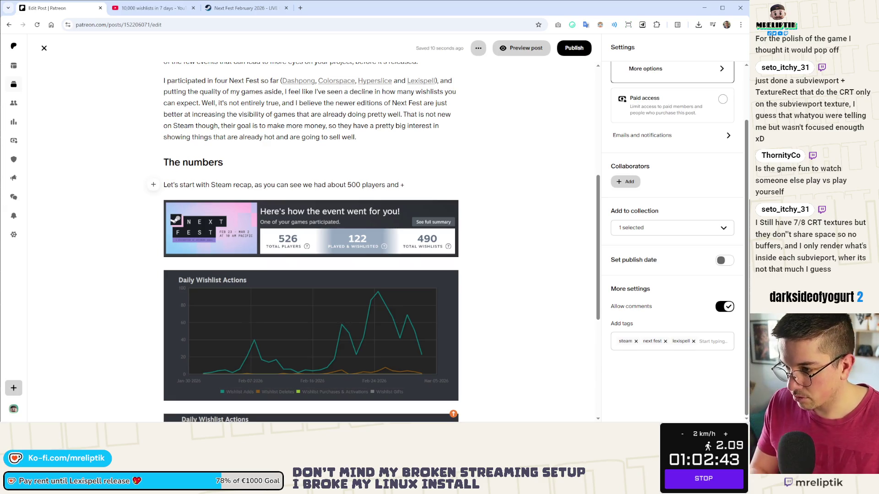
pyautogui.write('490')
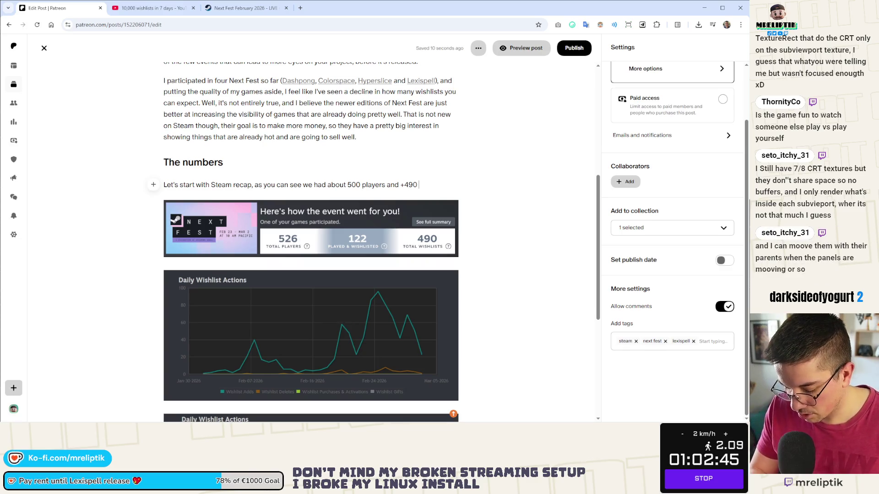
pyautogui.write('wishlists')
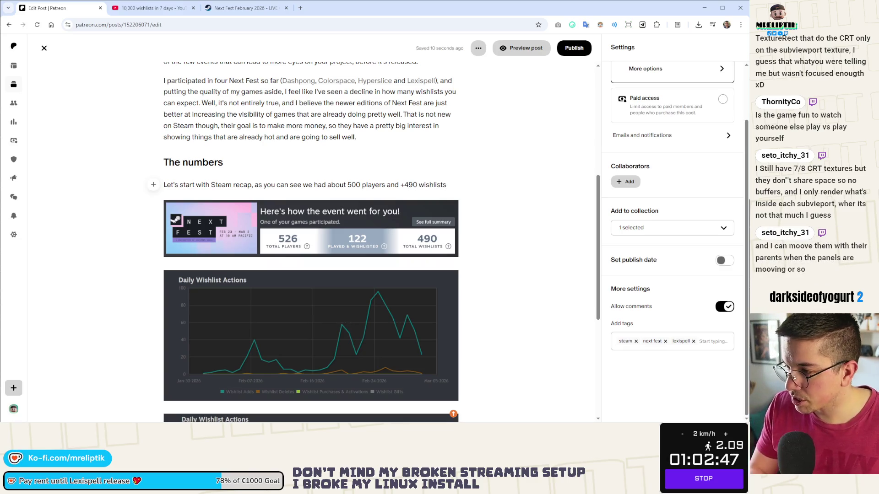
pyautogui.write(', ')
pyautogui.write('which ')
pyautogui.write("let's be honest,")
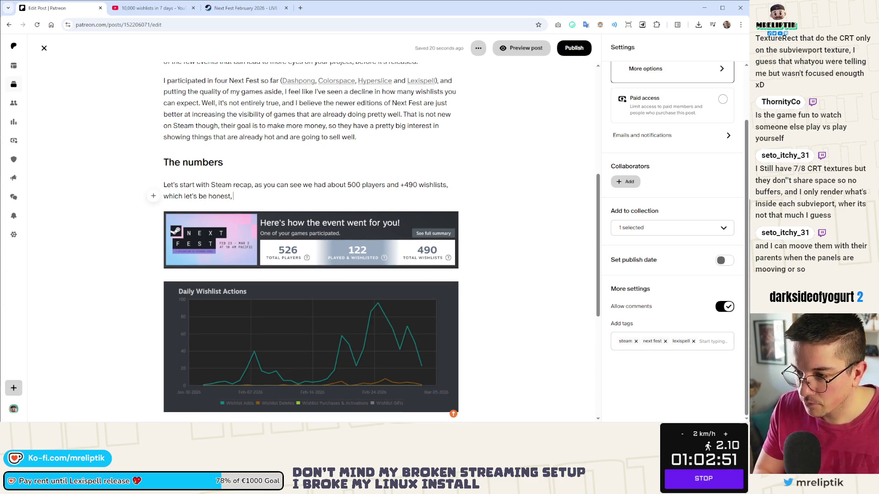
pyautogui.write('is not a lot.')
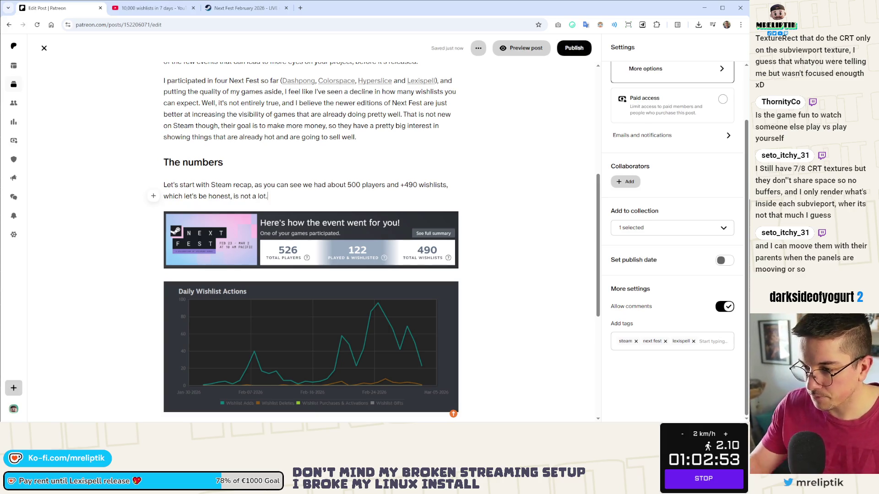
pyautogui.hotkey('ctrl', 'v')
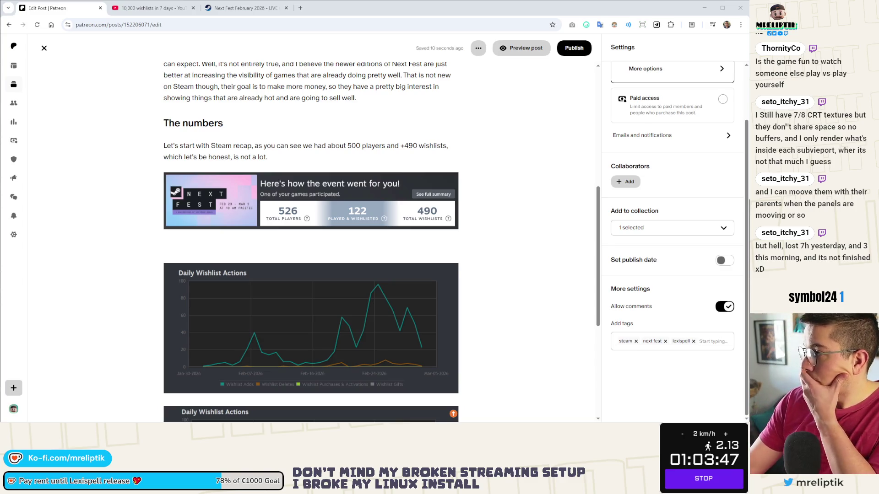
# Snip the itch.io analytics charts area and bring the captured snip's window to the left.
pyautogui.press('super+shift+s')
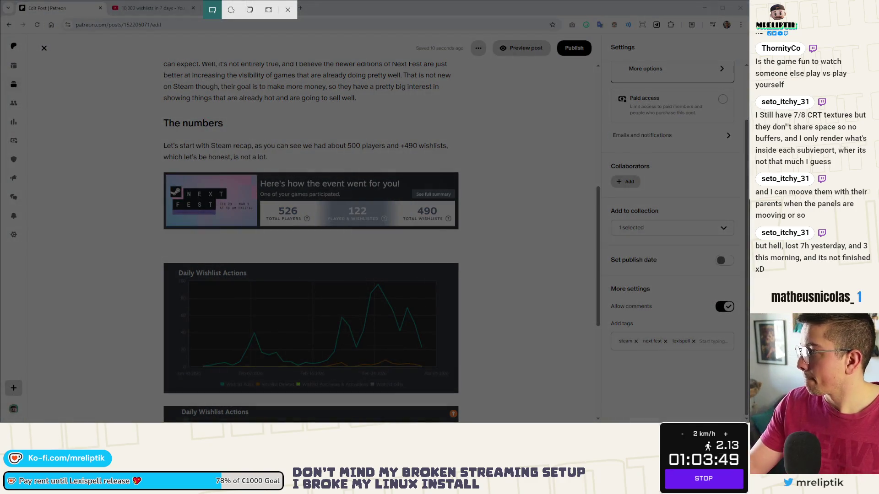
pyautogui.press('Escape')
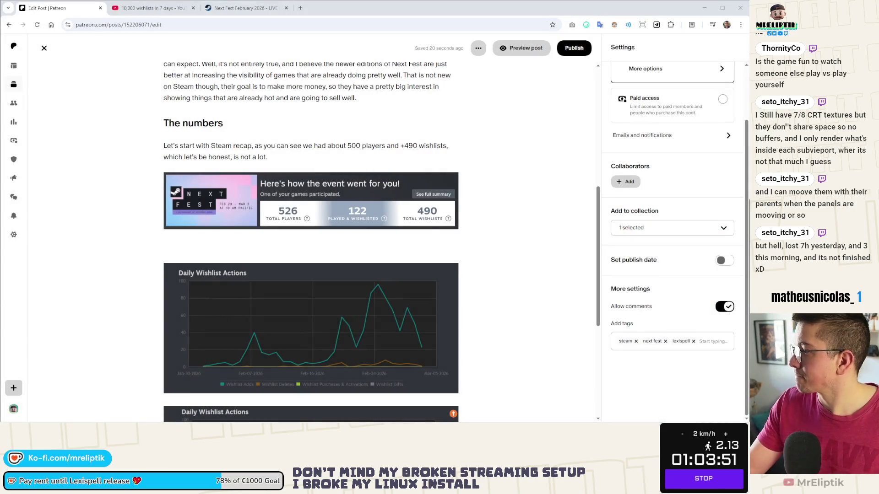
pyautogui.press('super+shift+s')
pyautogui.press('Escape')
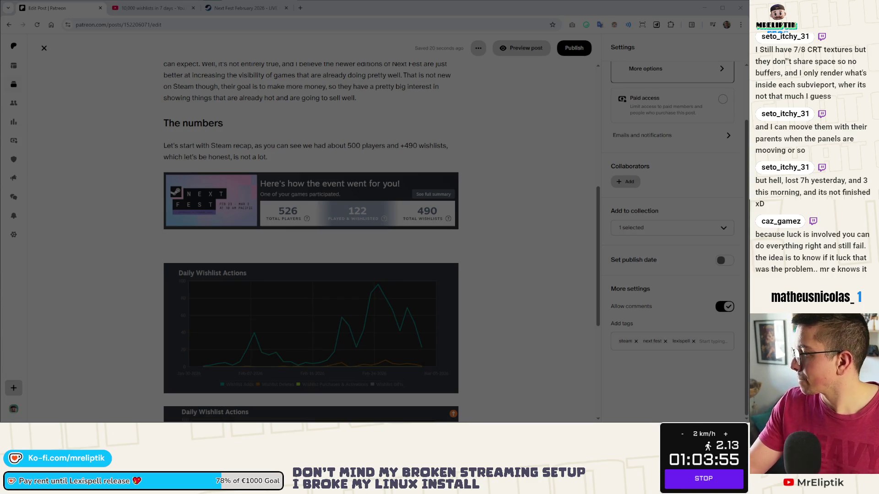
pyautogui.moveTo(163, 263); pyautogui.dragTo(467, 336)
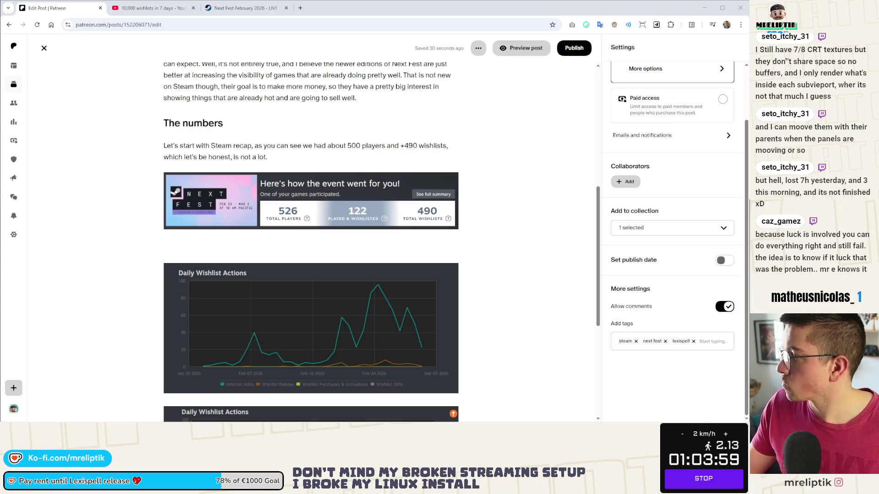
pyautogui.moveTo(413, 79); pyautogui.dragTo(219, 61)
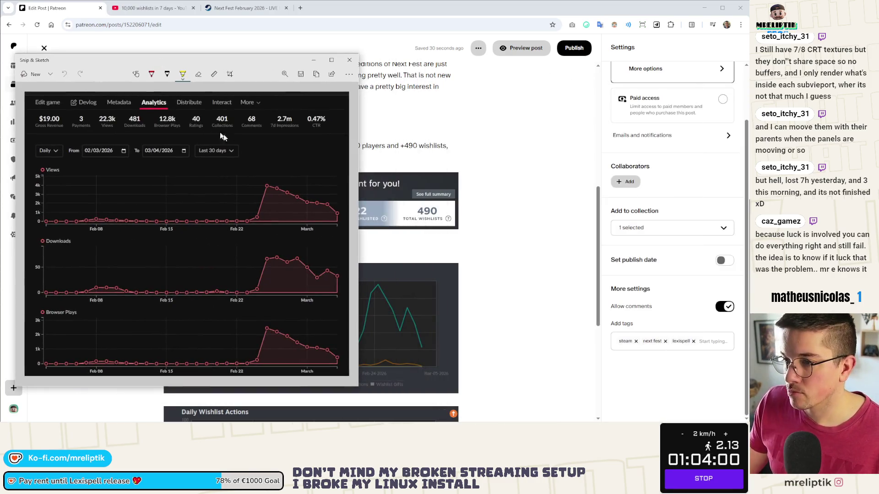
# Crop the page tab row off the top of the capture, confirm, and close Snip & Sketch.
pyautogui.click(230, 75)
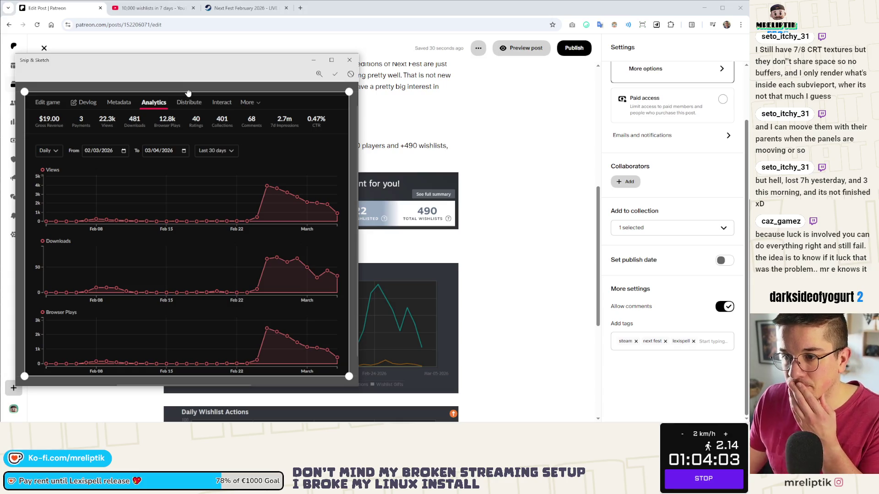
pyautogui.moveTo(188, 94); pyautogui.dragTo(186, 104)
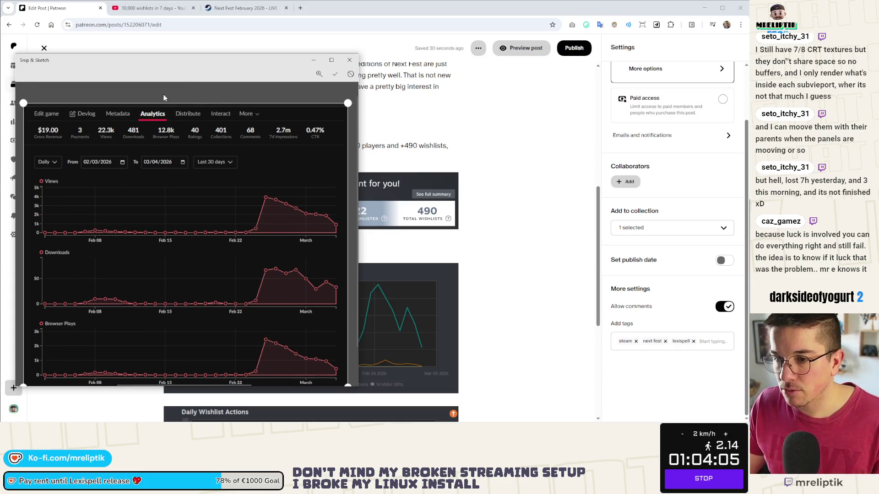
pyautogui.moveTo(348, 104); pyautogui.dragTo(353, 117)
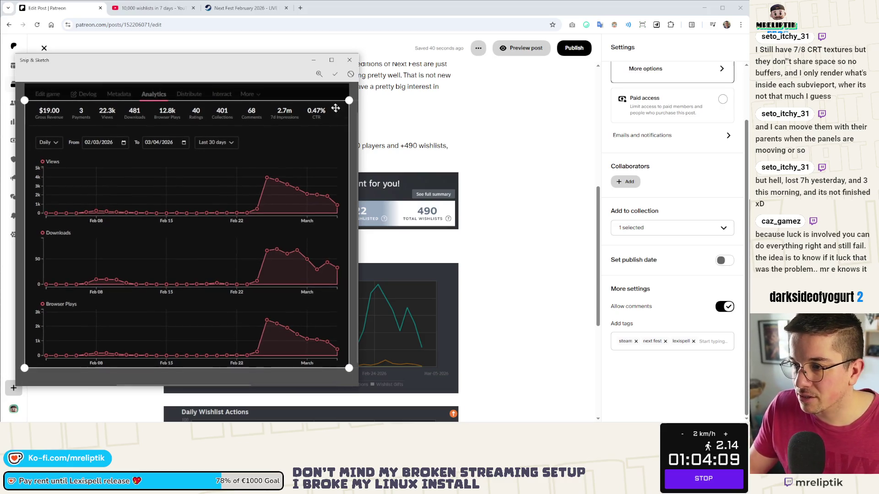
pyautogui.click(334, 74)
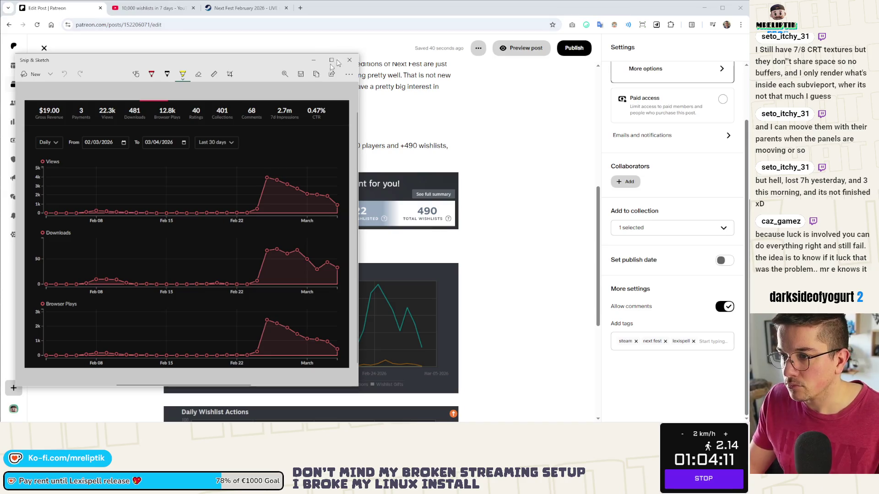
pyautogui.click(349, 59)
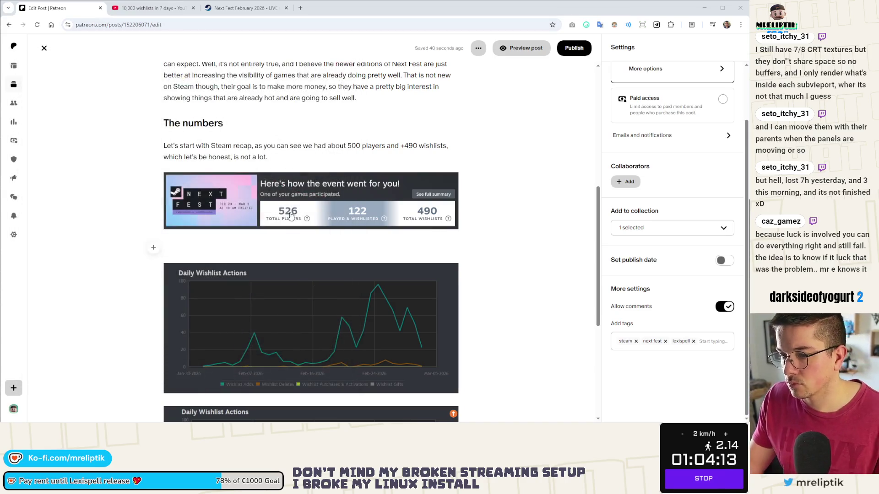
pyautogui.scroll(-3, 261, 251)
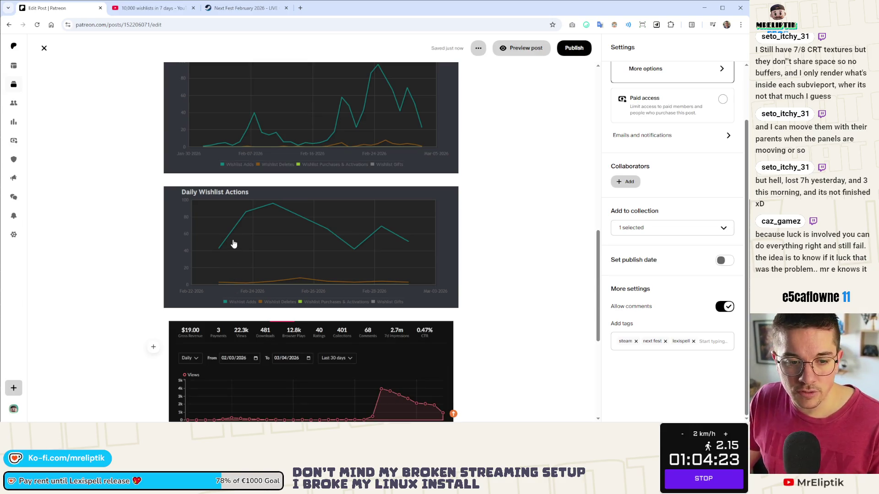
pyautogui.scroll(2, 217, 234)
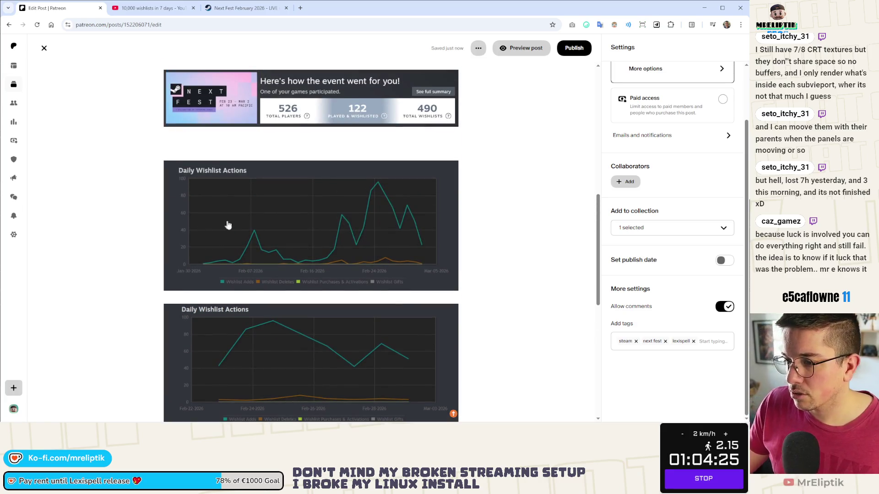
pyautogui.scroll(-2, 217, 234)
pyautogui.scroll(-1, 214, 244)
pyautogui.scroll(-2, 214, 244)
pyautogui.scroll(2, 226, 249)
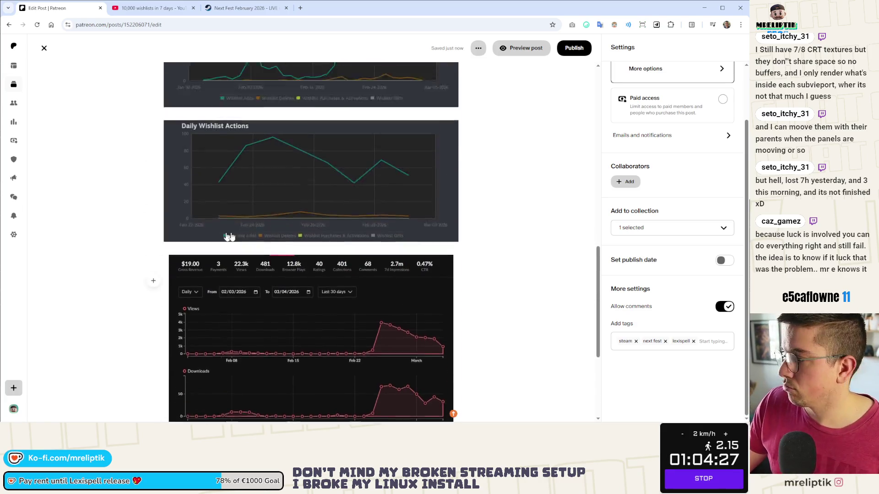
pyautogui.scroll(1, 229, 236)
pyautogui.scroll(2, 230, 235)
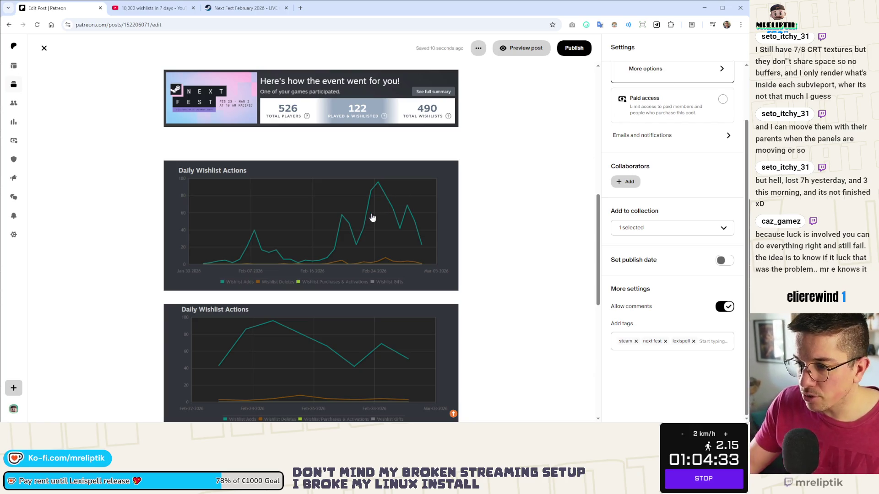
pyautogui.scroll(2, 202, 160)
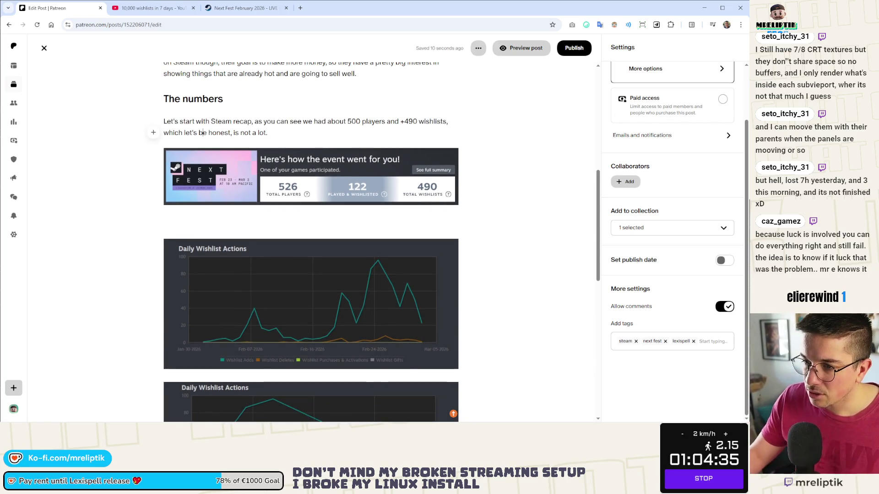
pyautogui.click(200, 221)
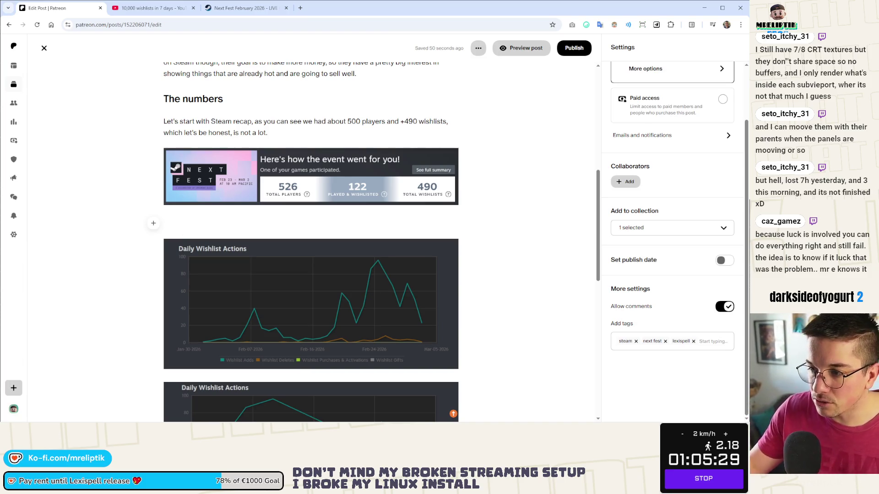
pyautogui.scroll(-1, 192, 209)
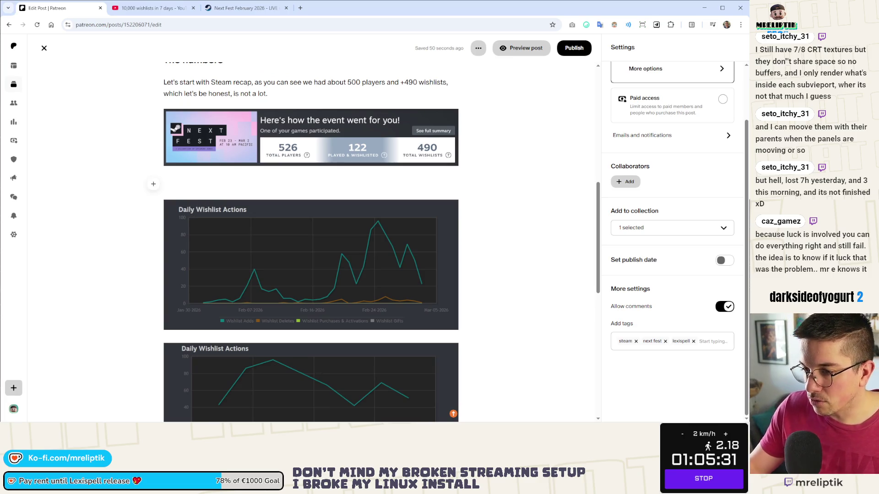
pyautogui.scroll(2, 311, 261)
pyautogui.scroll(-2, 311, 261)
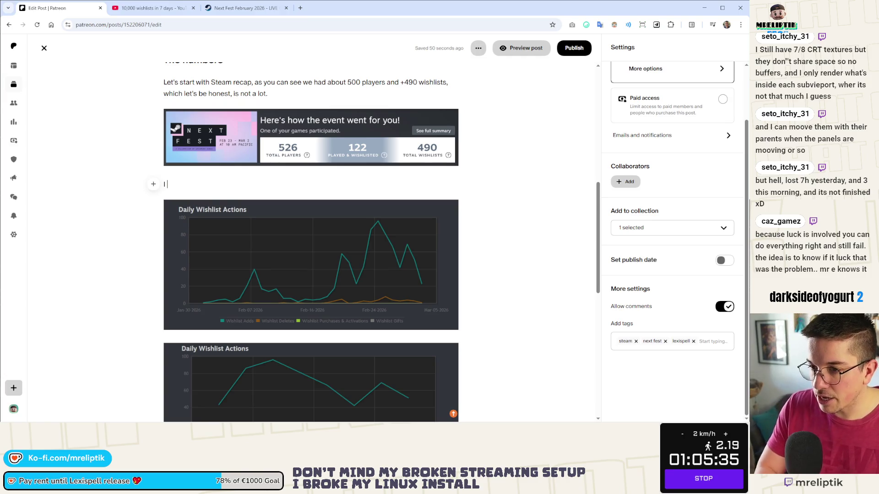
pyautogui.write('entered')
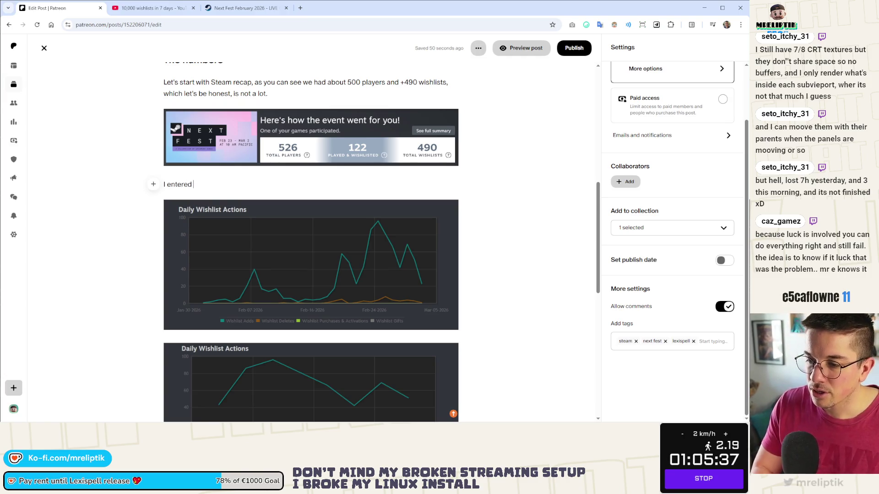
pyautogui.write(' next ')
pyautogui.write('Next')
pyautogui.write(' Fest w')
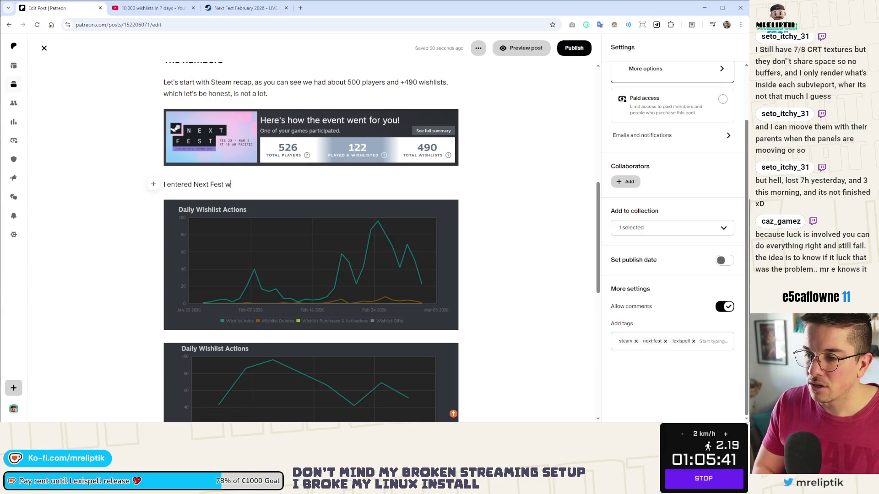
pyautogui.write('ith')
# Write the paragraph about entering Next Fest with about 1200 wishlists, hoping for 2-3k, and select it.
pyautogui.press('BackSpace')
pyautogui.press('BackSpace')
pyautogui.write('out')
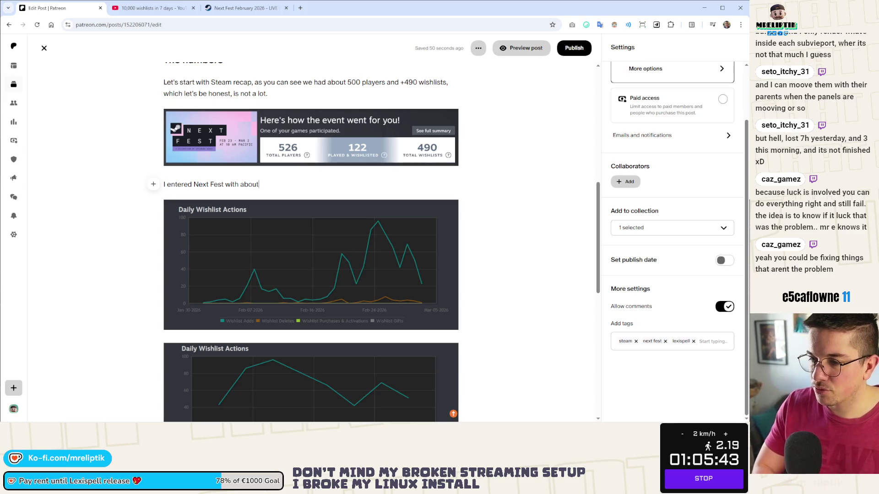
pyautogui.write(' 1200')
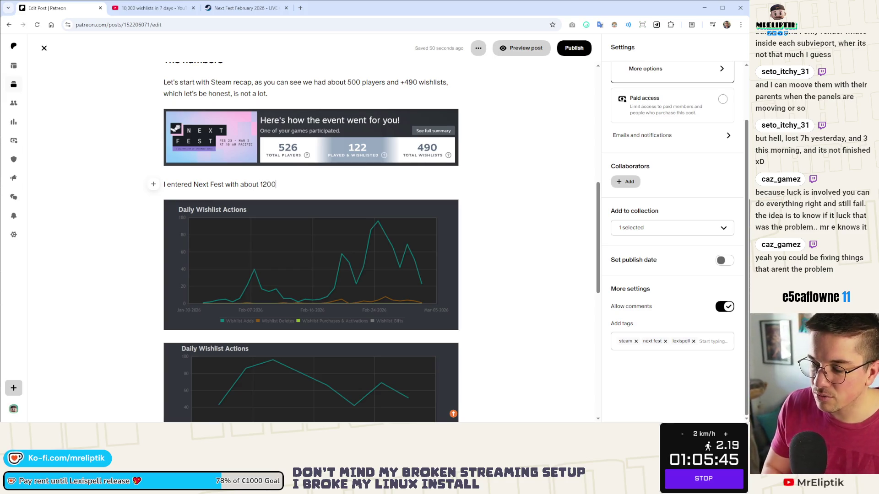
pyautogui.write(' wishliss')
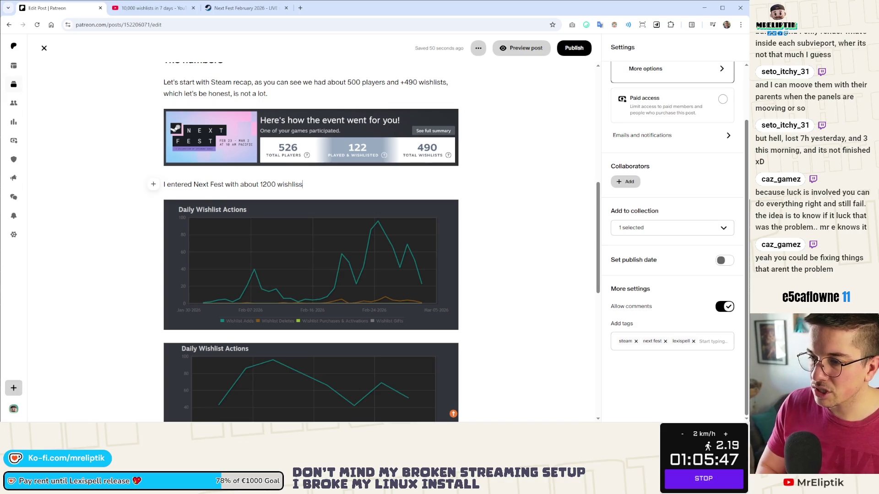
pyautogui.press('BackSpace')
pyautogui.write('ts wh')
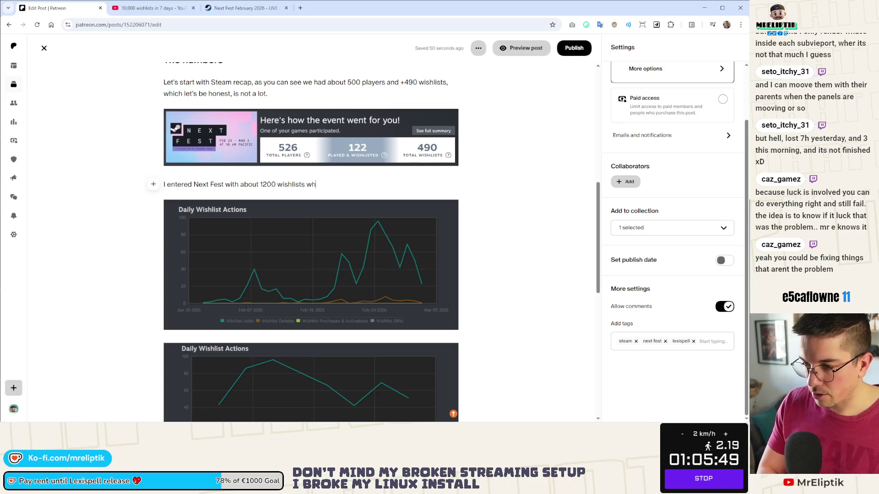
pyautogui.write('ich was less')
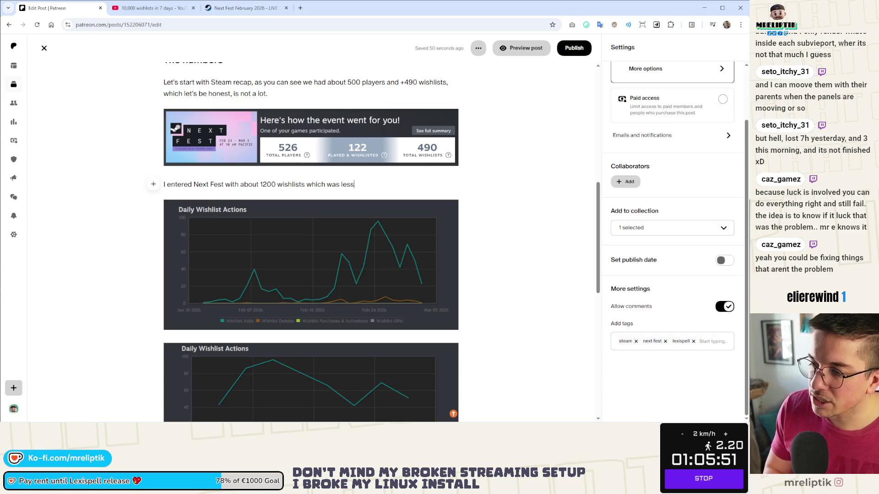
pyautogui.write(' than ')
pyautogui.write('wah')
pyautogui.press('BackSpace')
pyautogui.press('BackSpace')
pyautogui.press('BackSpace')
pyautogui.press('BackSpace')
pyautogui.press('BackSpace')
pyautogui.write('what I wanted')
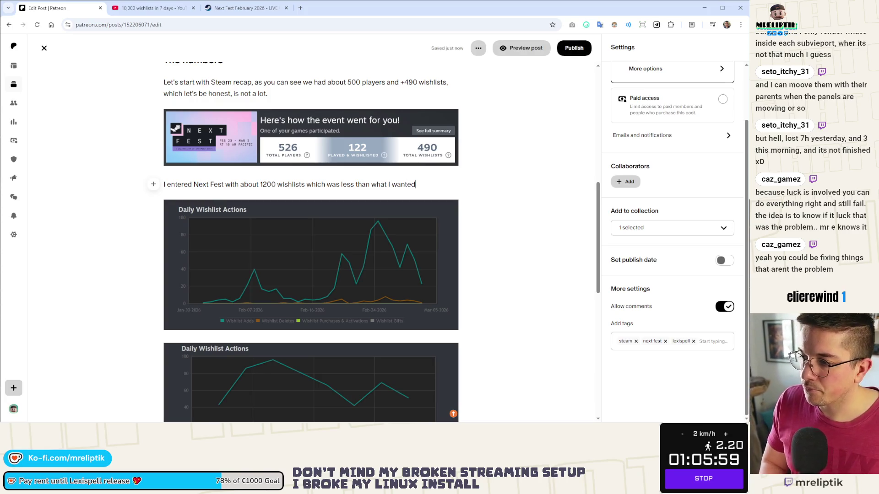
pyautogui.write('. I ')
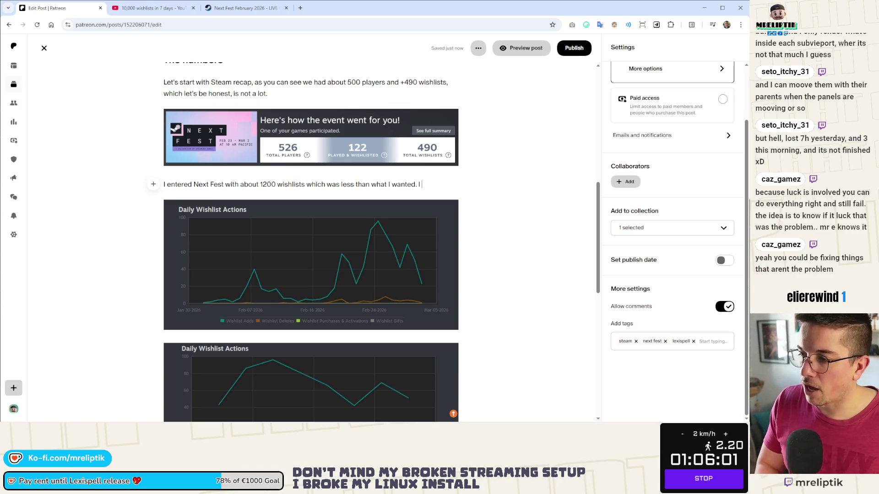
pyautogui.write('thought I cou')
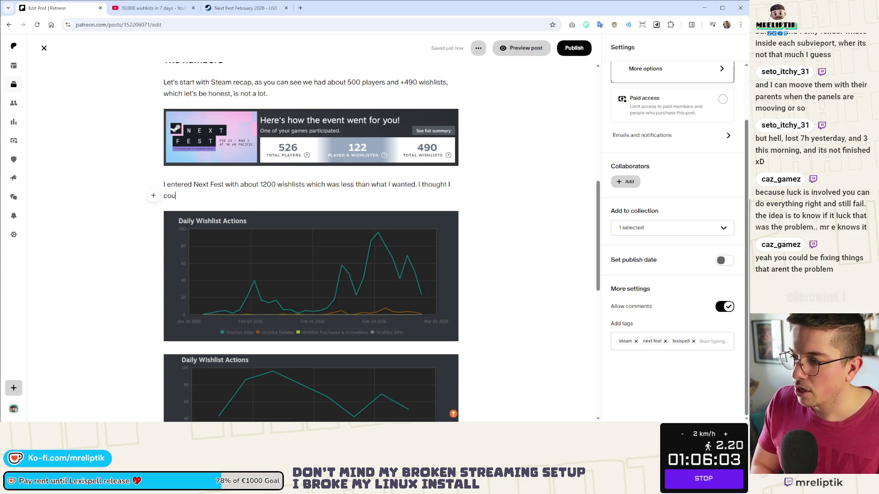
pyautogui.write('ld easily have ')
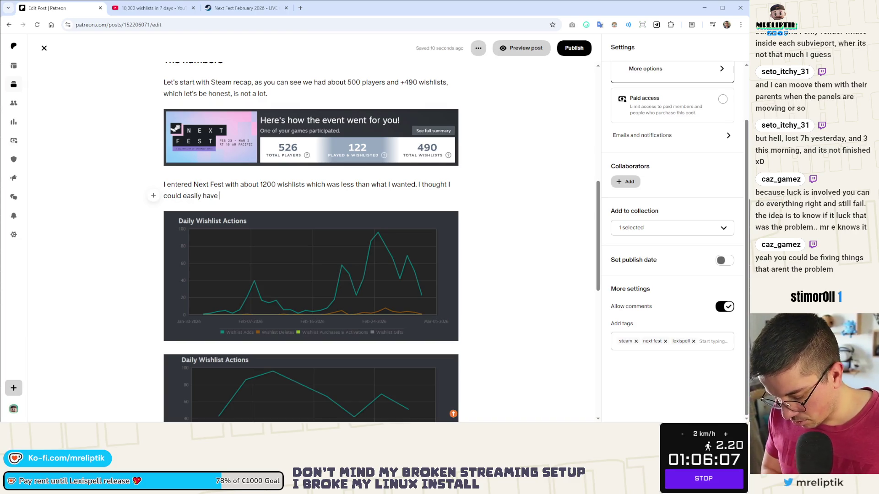
pyautogui.write('2-3k')
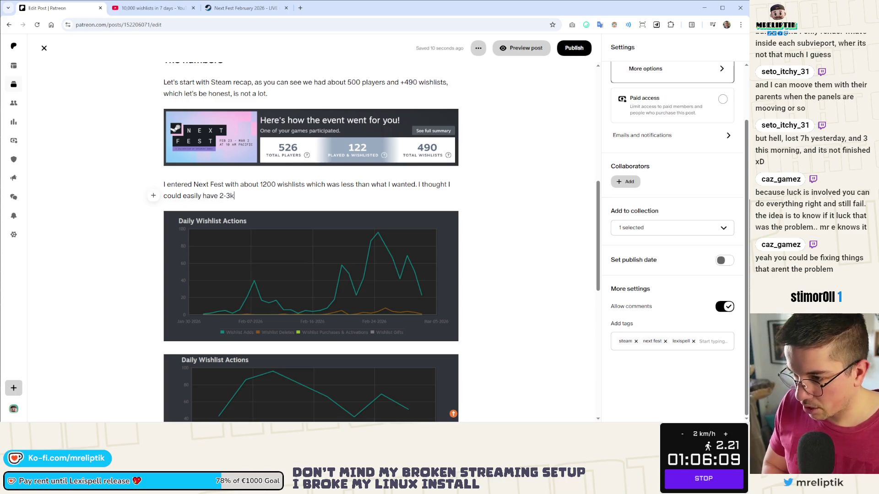
pyautogui.write(' with th')
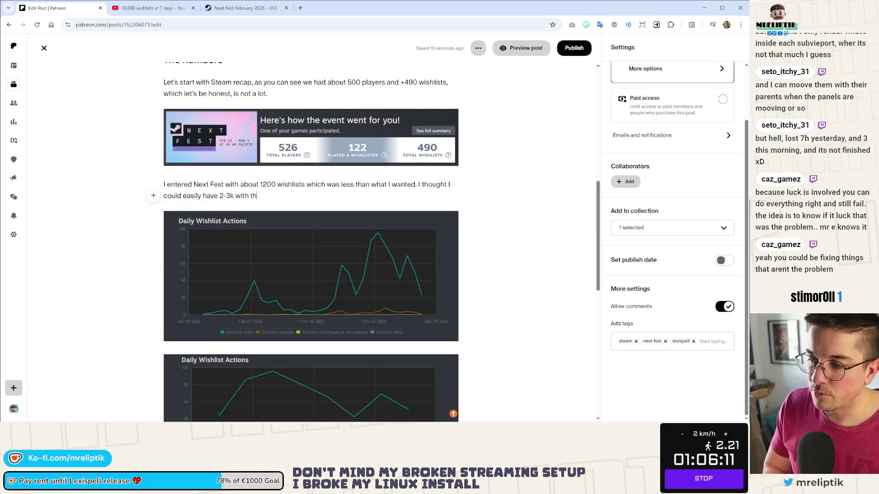
pyautogui.write('is game before next Fest')
pyautogui.moveTo(335, 196); pyautogui.dragTo(122, 180)
pyautogui.hotkey('ctrl', 'c')
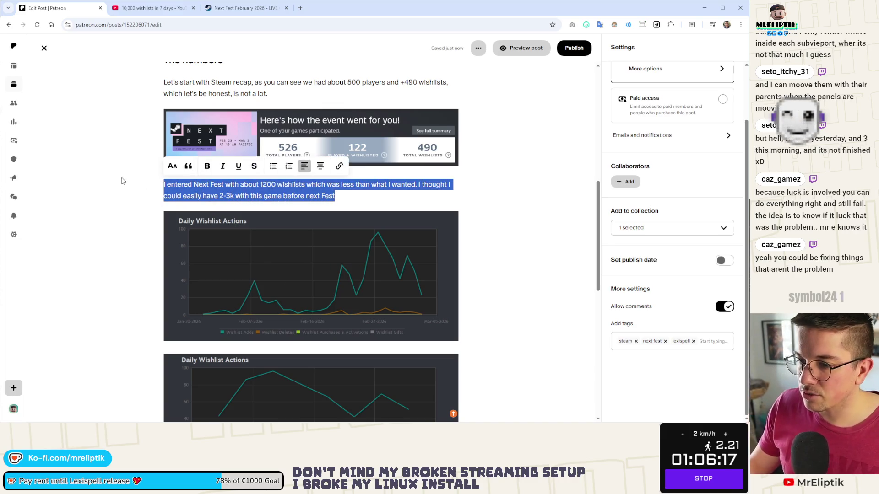
# Cut the Next Fest wishlist paragraph and paste it on a new line above the YouTube link.
pyautogui.press('BackSpace')
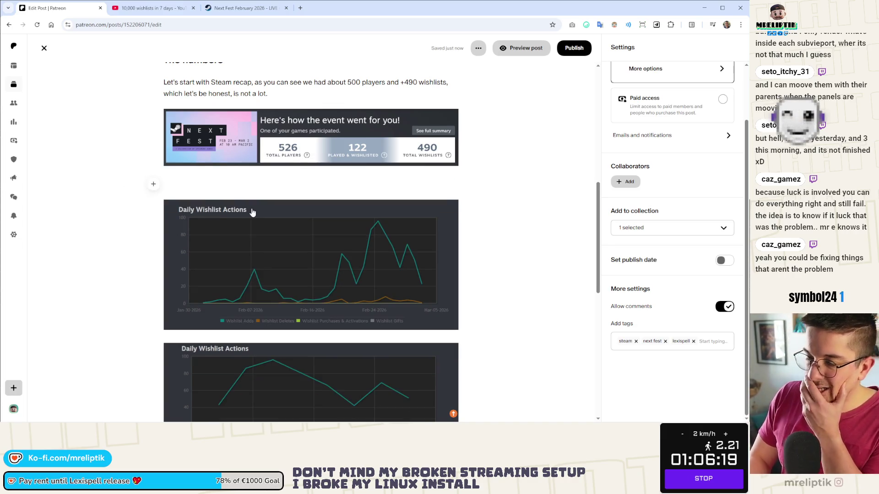
pyautogui.scroll(-3, 251, 210)
pyautogui.scroll(-1, 206, 232)
pyautogui.scroll(-1, 203, 273)
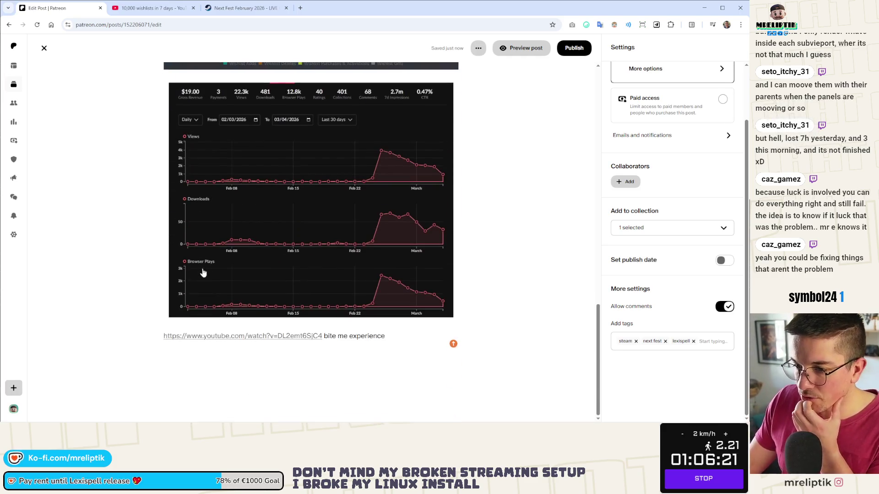
pyautogui.scroll(2, 203, 273)
pyautogui.scroll(-2, 206, 316)
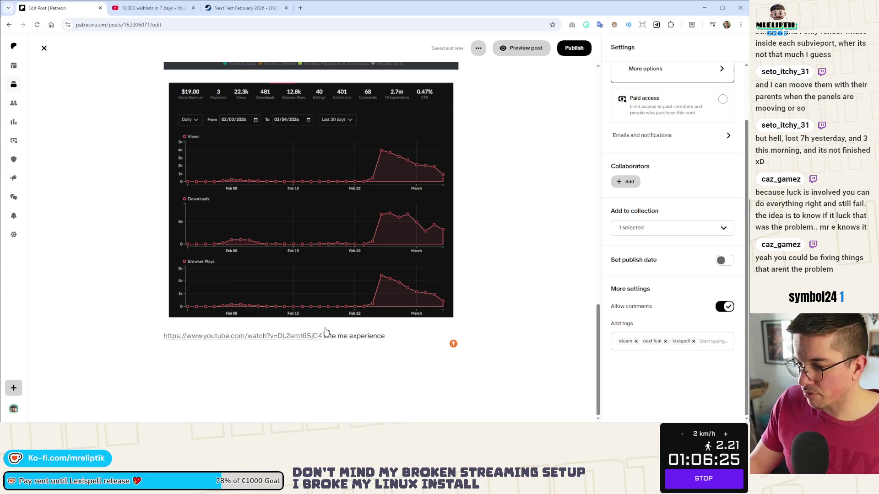
pyautogui.click(160, 343)
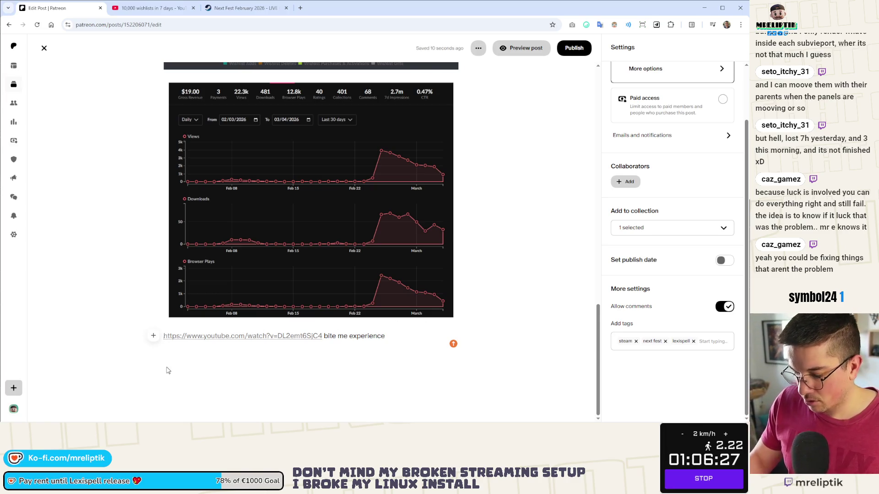
pyautogui.press('Return')
pyautogui.hotkey('ctrl', 'v')
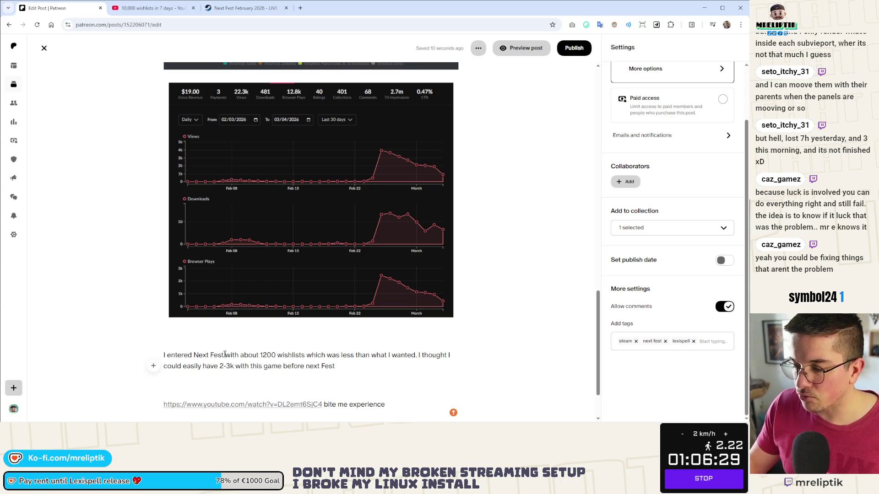
pyautogui.scroll(3, 288, 239)
pyautogui.scroll(3, 273, 238)
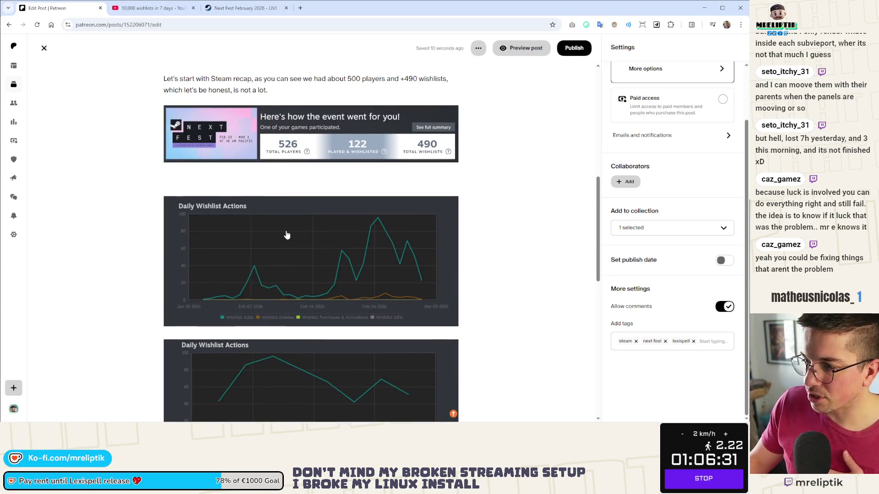
pyautogui.click(218, 184)
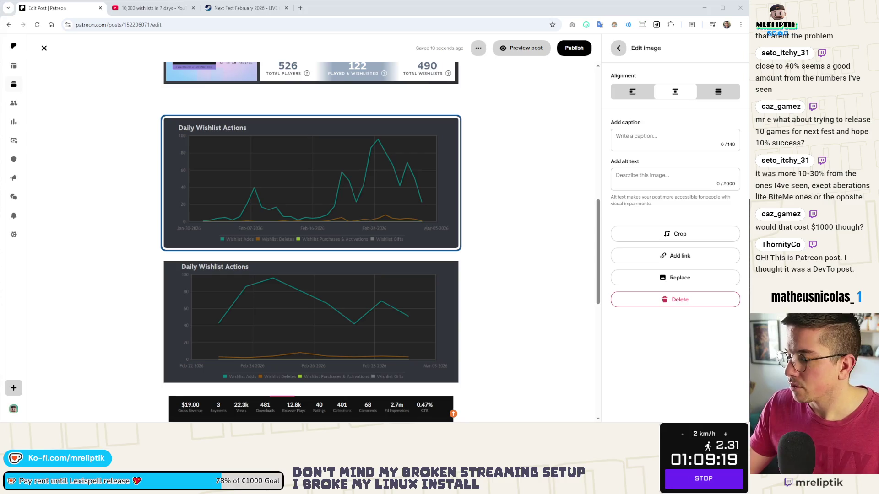
# Start a Win+Shift+S screen capture over the Patreon draft.
pyautogui.press('super+shift+s')
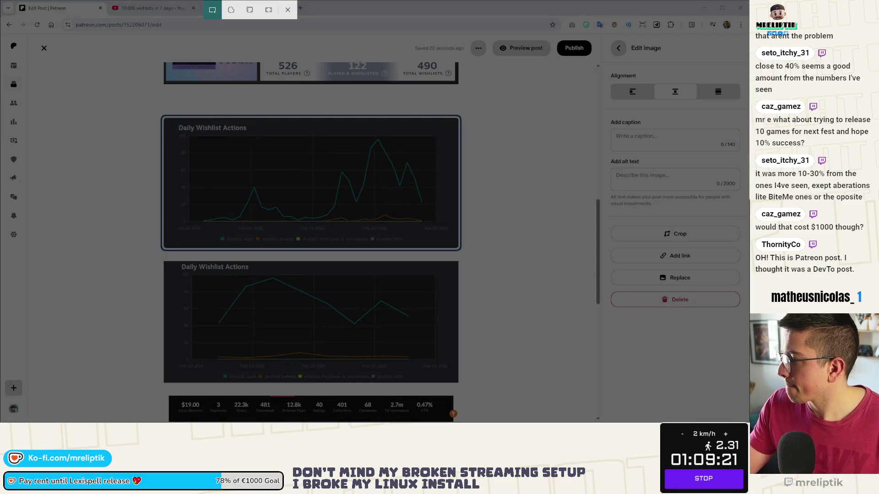
# Capture the Jan 30–Mar 5 Daily Wishlist Actions chart and open it maximized for markup.
pyautogui.press('Escape')
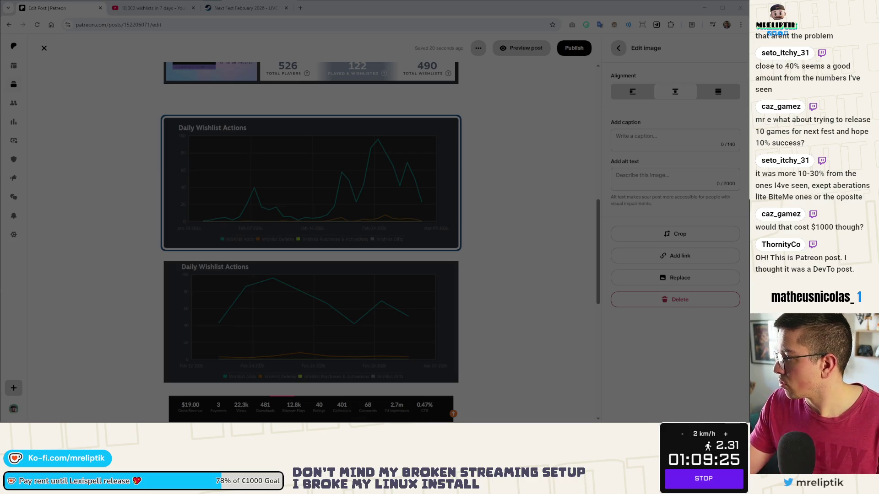
pyautogui.moveTo(162, 117); pyautogui.dragTo(459, 250)
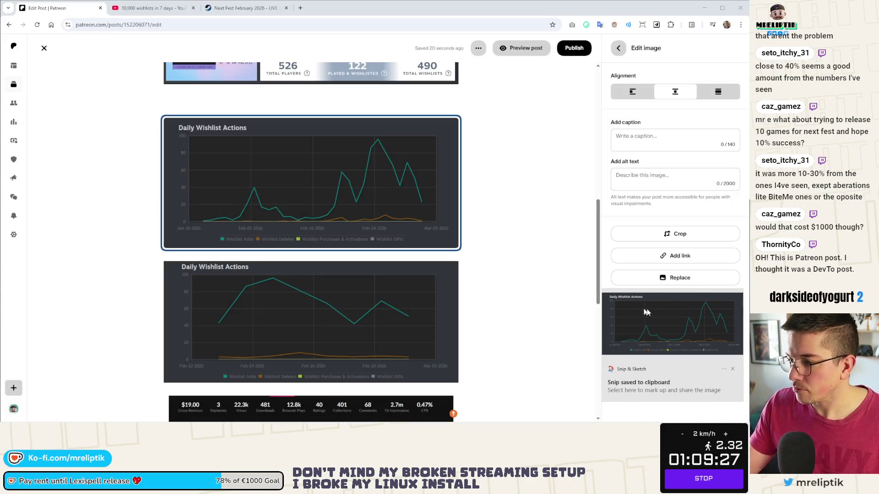
pyautogui.click(645, 312)
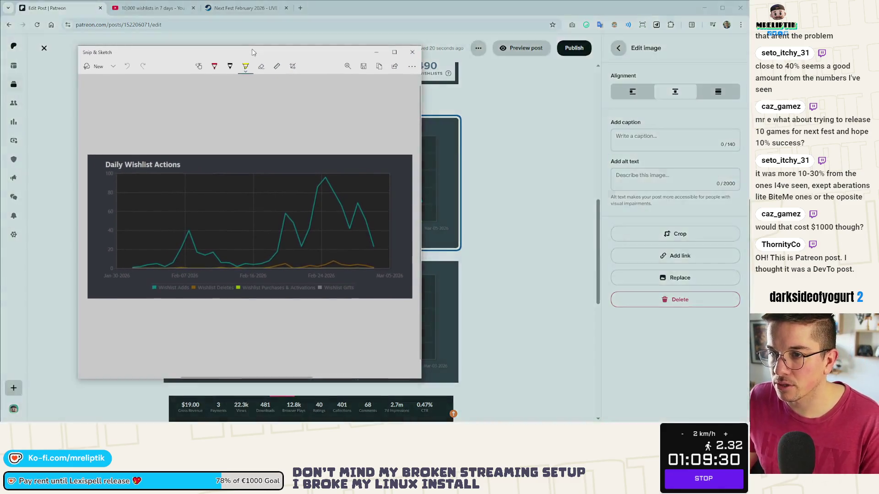
pyautogui.doubleClick(251, 48)
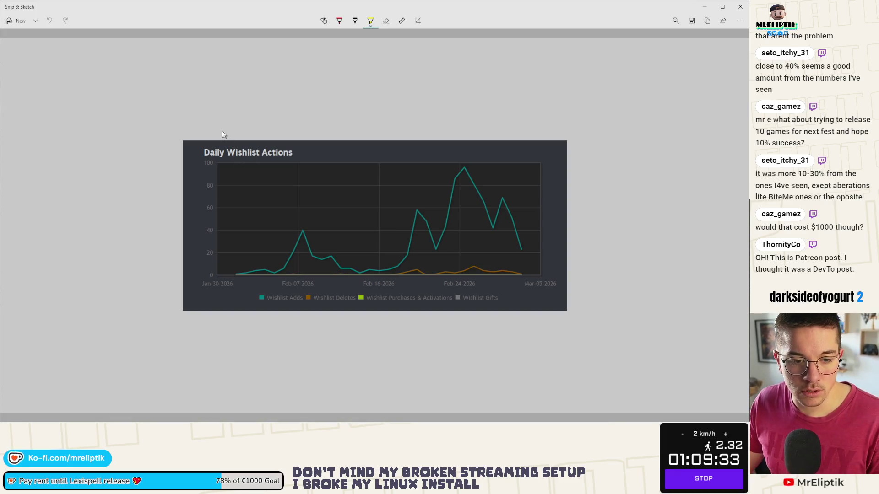
pyautogui.scroll(1, 295, 232)
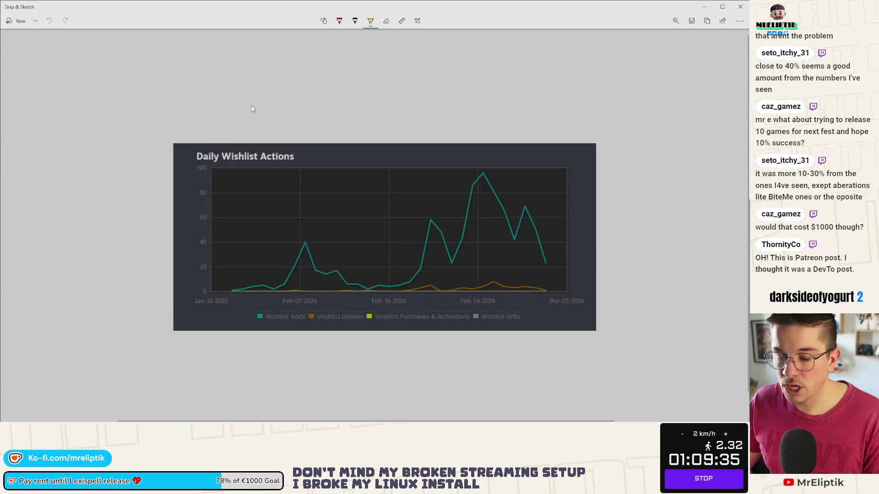
pyautogui.scroll(-1, 253, 121)
pyautogui.scroll(1, 370, 201)
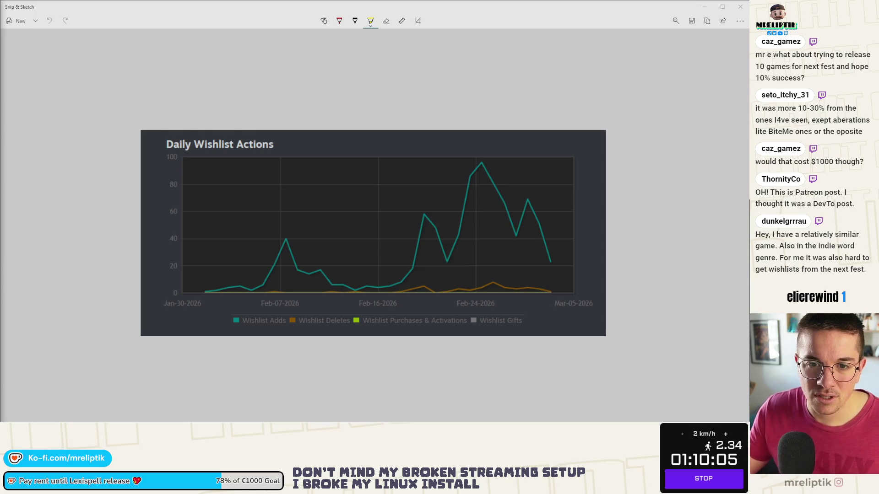
pyautogui.hotkey('alt', 'Tab')
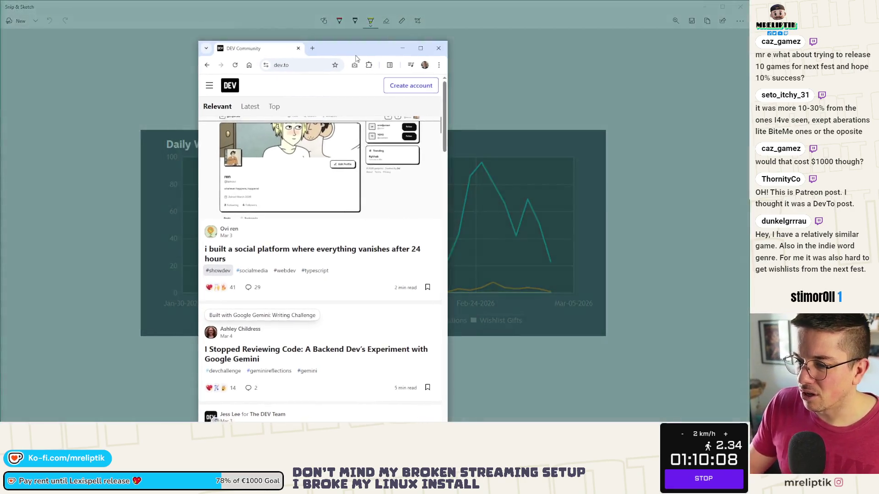
pyautogui.moveTo(289, 60); pyautogui.dragTo(314, 2)
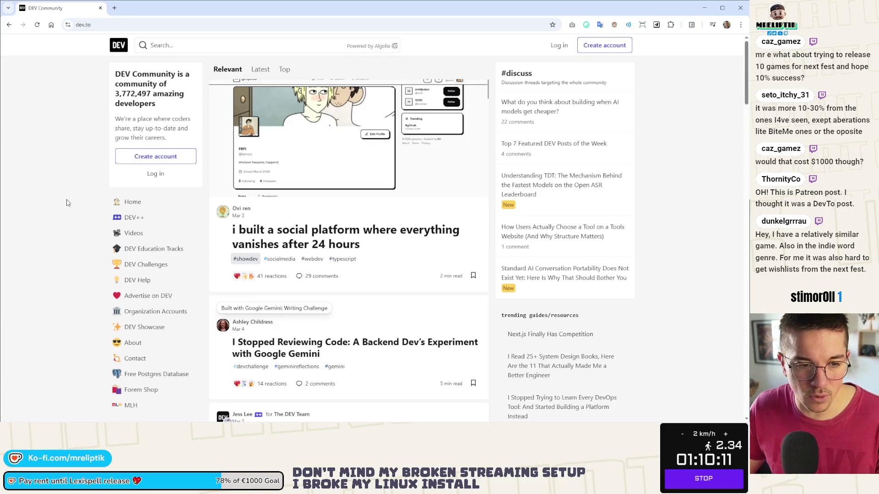
pyautogui.scroll(-5, 66, 203)
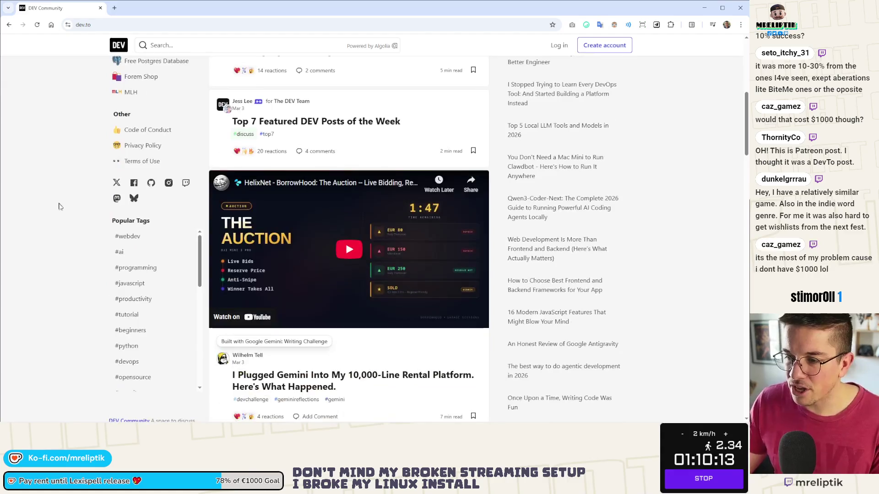
pyautogui.scroll(5, 62, 206)
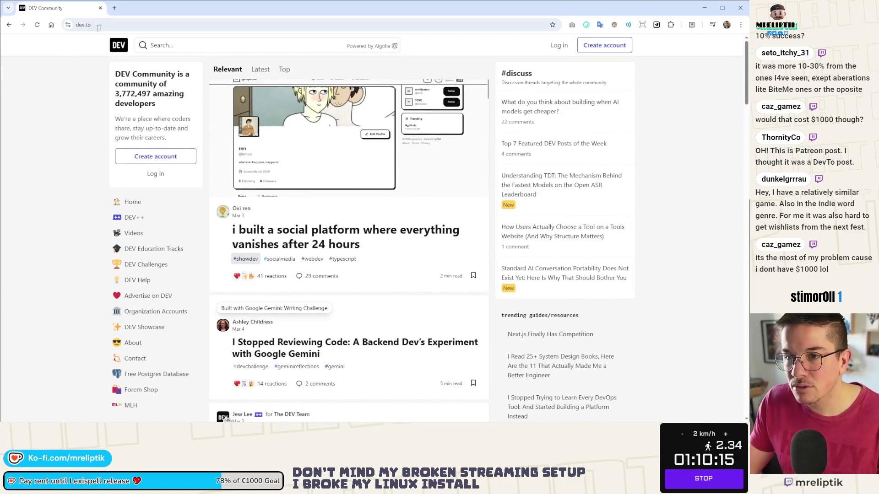
pyautogui.hotkey('alt', 'Tab')
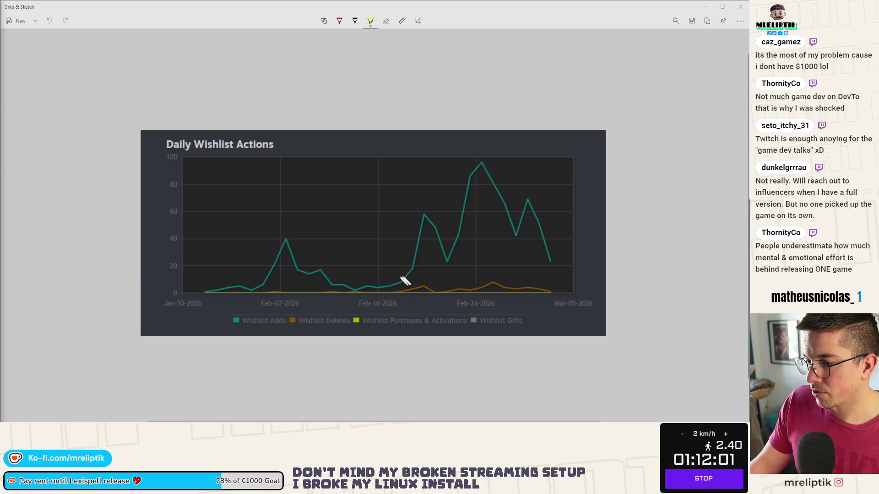
# Switch Snip & Sketch from the highlighter to the ballpoint pen.
pyautogui.click(338, 20)
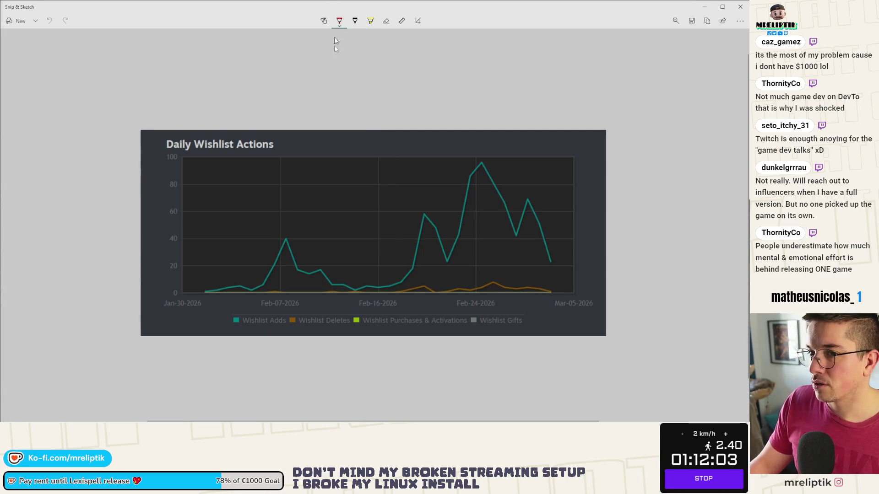
# Undo a trial red pen stroke on the chart and bring up the Start menu.
pyautogui.moveTo(401, 274)
pyautogui.mouseDown()
pyautogui.moveTo(374, 295)
pyautogui.moveTo(395, 279)
pyautogui.moveTo(407, 290)
pyautogui.moveTo(395, 280)
pyautogui.mouseUp()
pyautogui.hotkey('ctrl', 'z')
pyautogui.hotkey('ctrl', 'z')
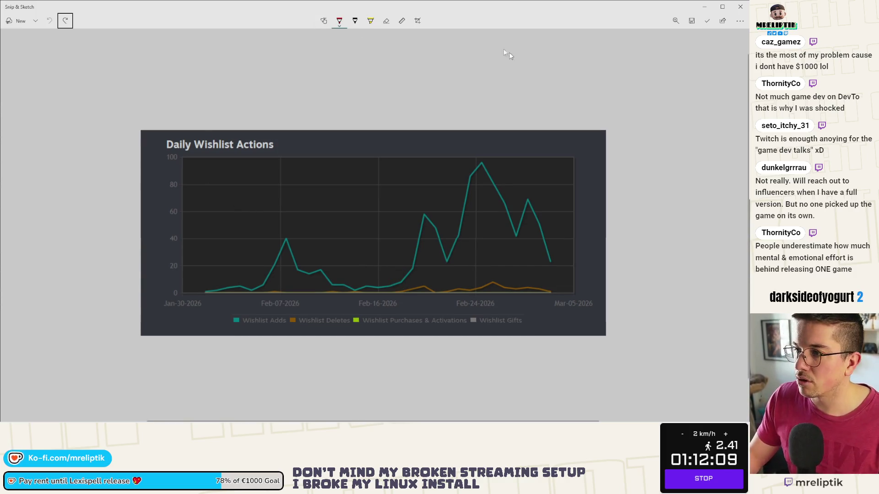
pyautogui.press('super')
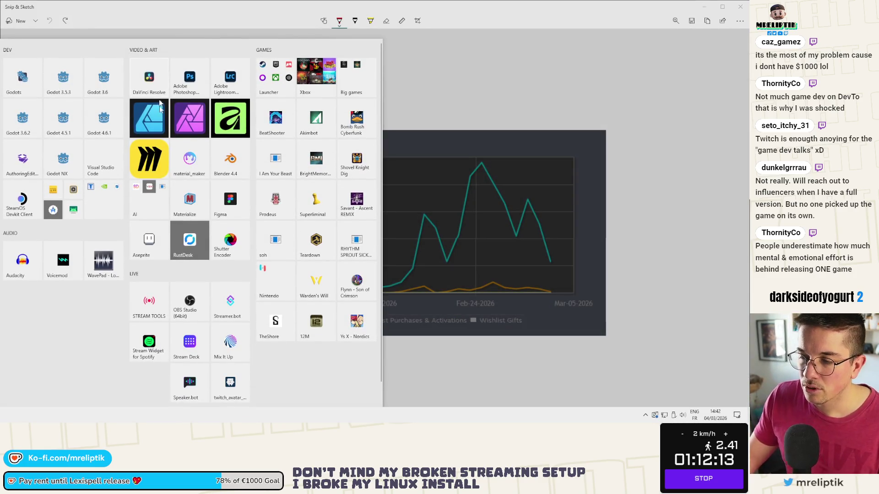
# Launch Affinity Designer and choose word_game_assets from the Recent documents.
pyautogui.press('super')
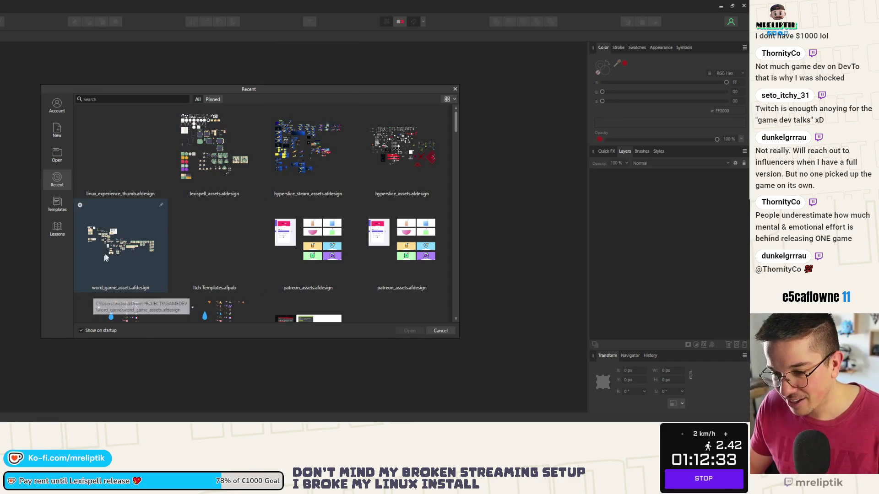
pyautogui.doubleClick(135, 250)
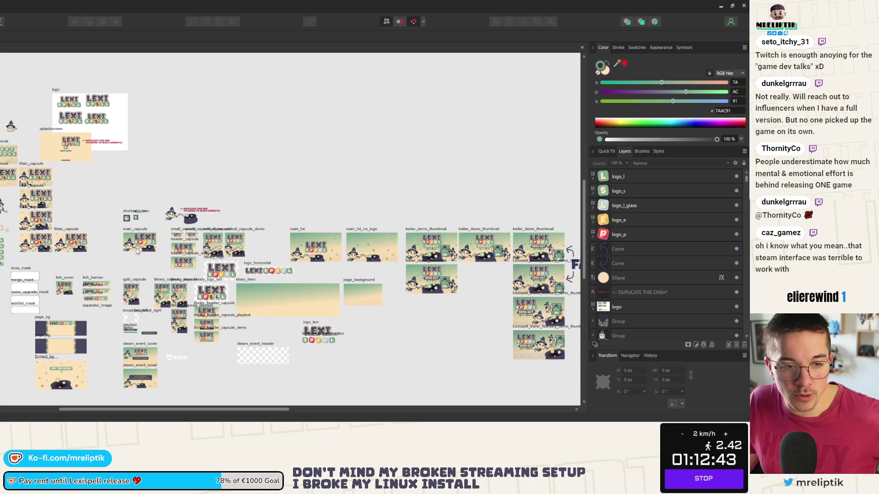
# Maximize the window, paste the 984×435 chart screenshot as Image.png and select it.
pyautogui.moveTo(79, 11); pyautogui.dragTo(240, 83)
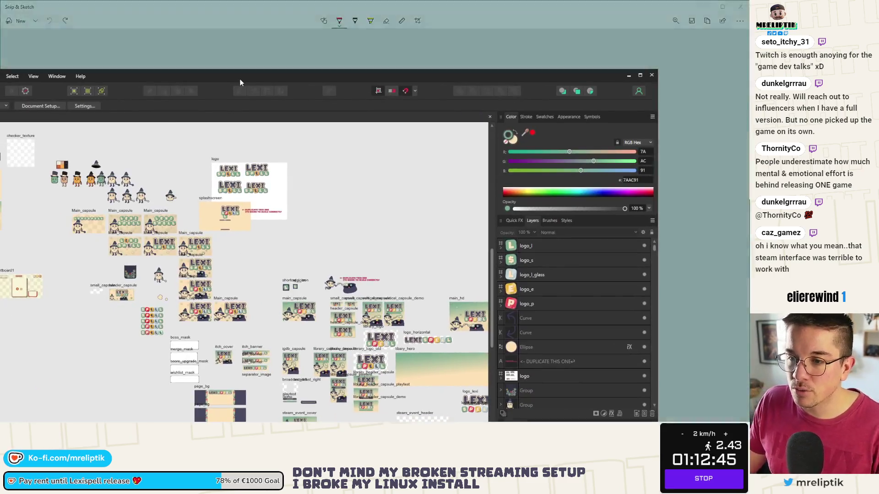
pyautogui.doubleClick(241, 83)
pyautogui.scroll(-3, 233, 239)
pyautogui.scroll(4, 234, 239)
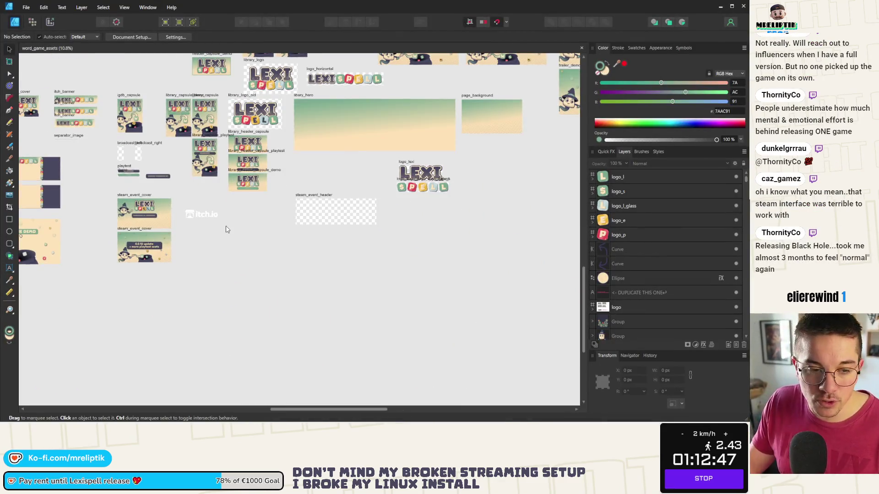
pyautogui.scroll(2, 226, 233)
pyautogui.scroll(-1, 209, 228)
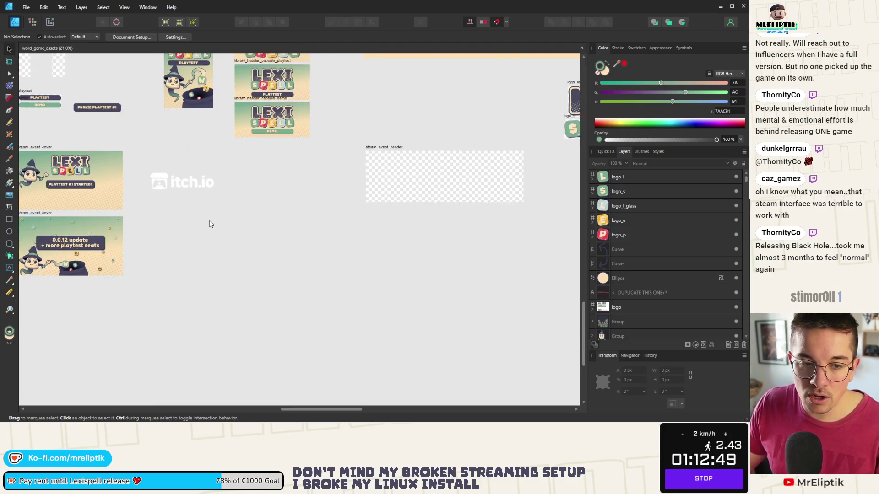
pyautogui.scroll(-1, 210, 221)
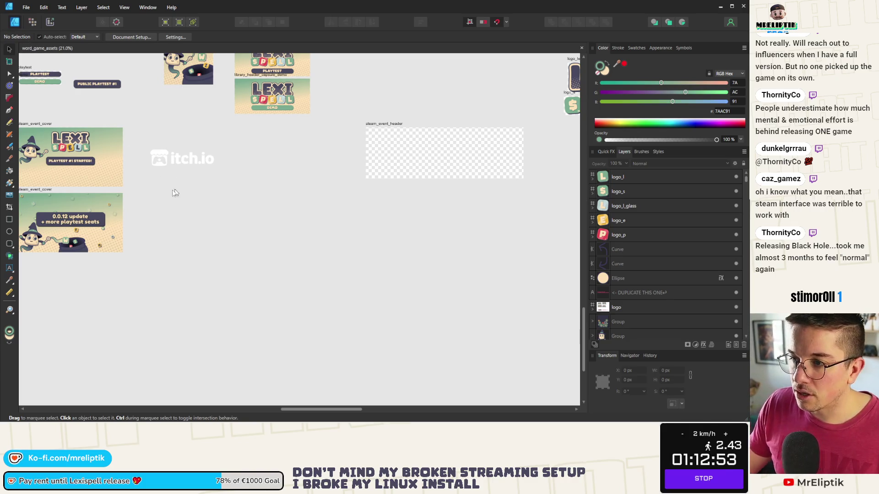
pyautogui.hotkey('ctrl', 'z')
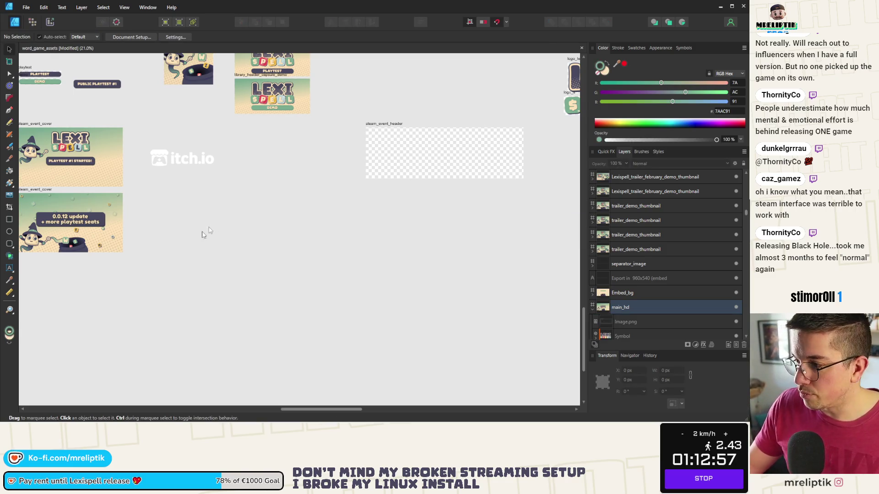
pyautogui.scroll(-3, 185, 197)
pyautogui.hotkey('ctrl', 'z')
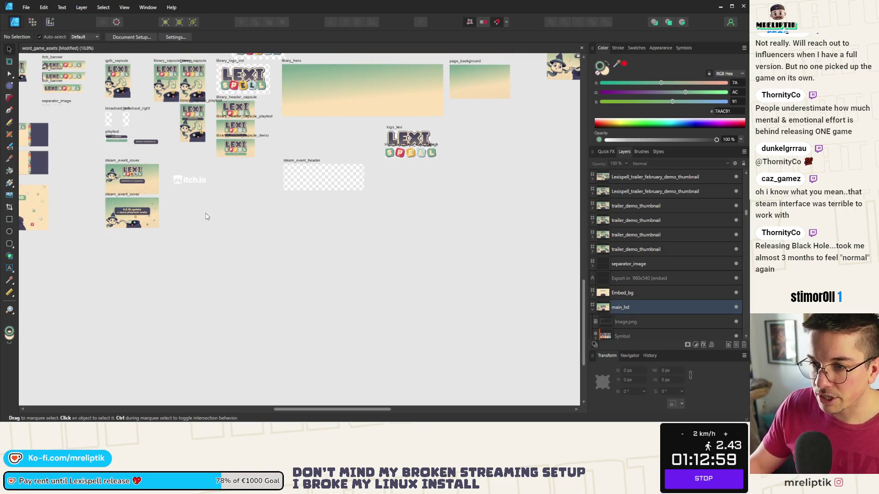
pyautogui.scroll(3, 199, 209)
pyautogui.click(200, 212)
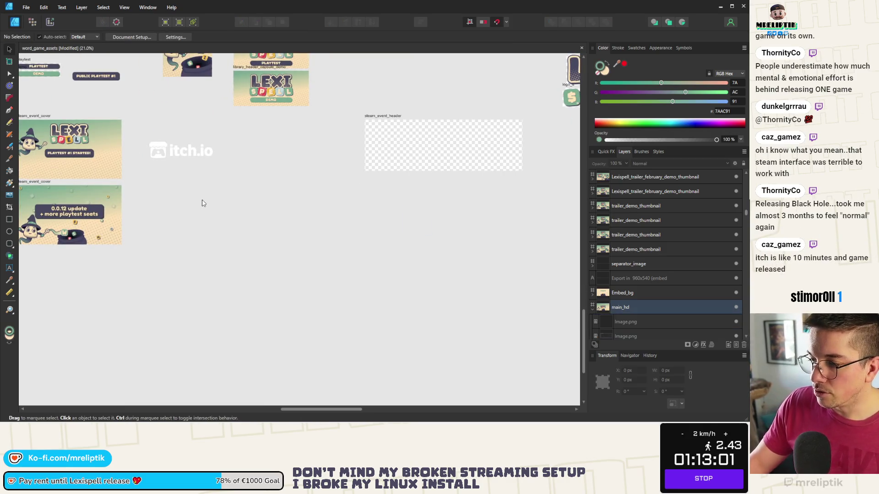
pyautogui.click(646, 323)
pyautogui.scroll(-2, 212, 220)
# Drag Image.png left and up into the empty space near the itch.io logo.
pyautogui.moveTo(461, 240); pyautogui.dragTo(249, 230)
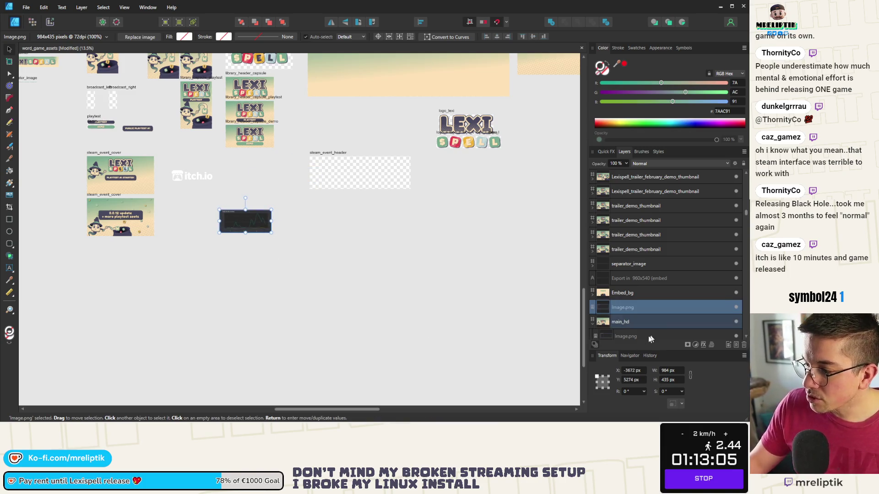
pyautogui.hotkey('ctrl', 'z')
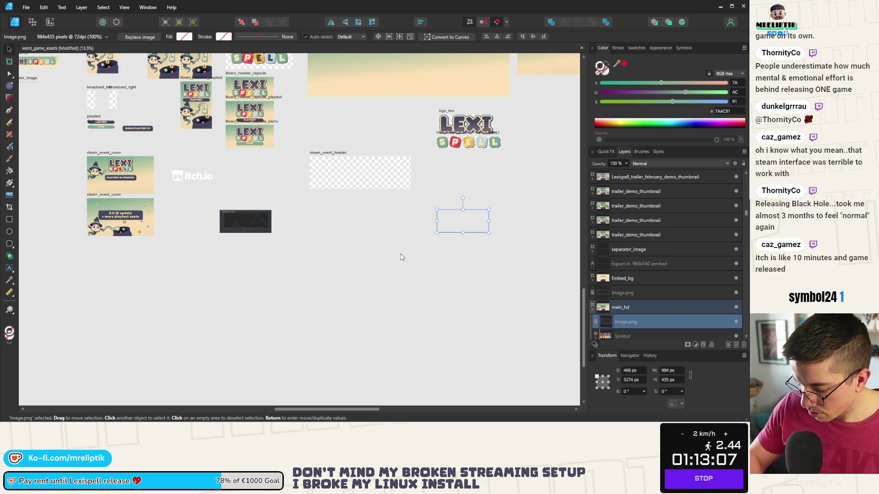
pyautogui.click(401, 257)
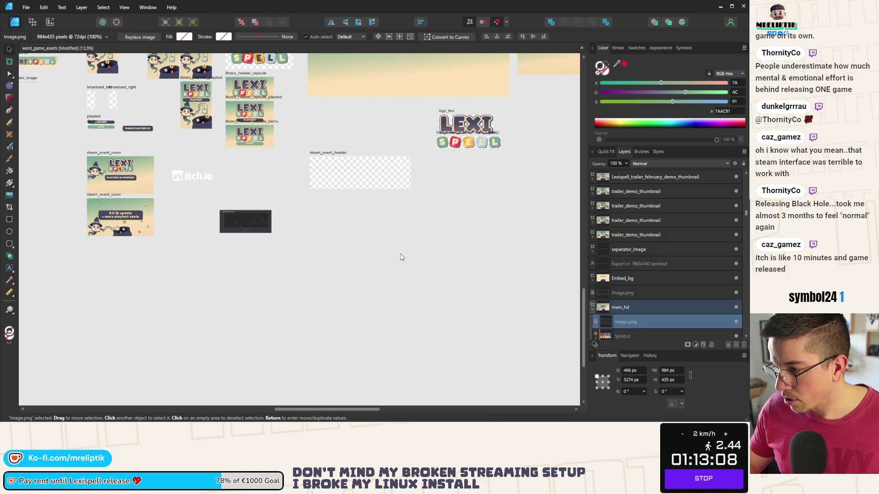
pyautogui.click(268, 255)
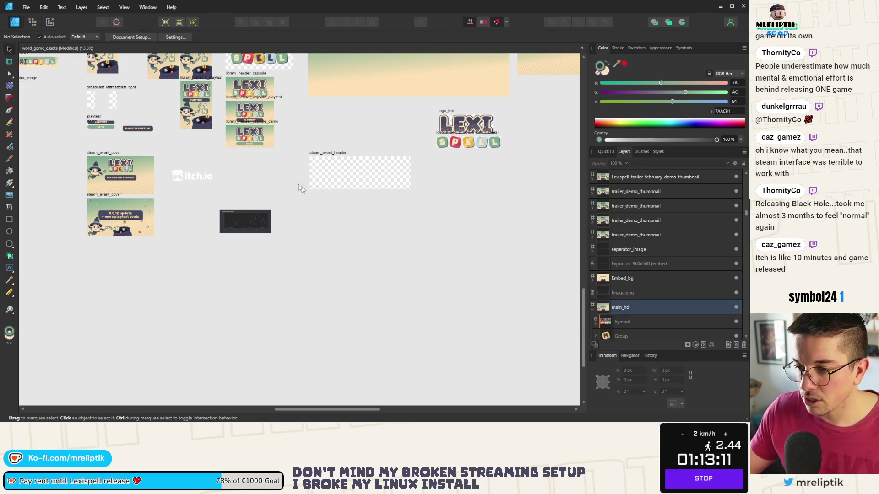
pyautogui.keyDown('ctrl'); pyautogui.scroll(2, 265, 255); pyautogui.keyUp('ctrl')
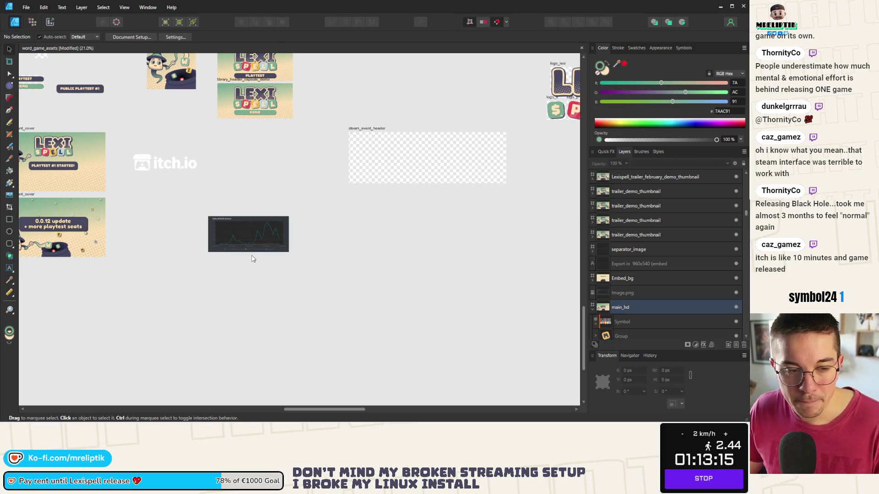
pyautogui.moveTo(248, 235); pyautogui.dragTo(208, 218)
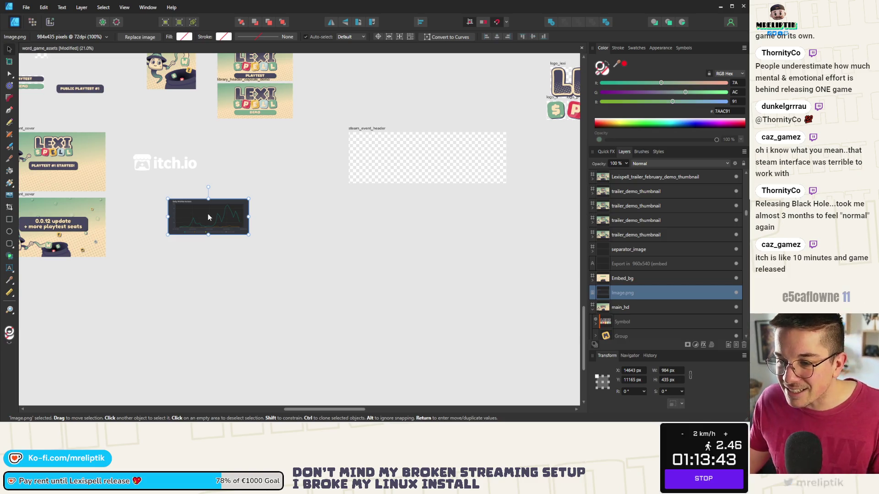
pyautogui.moveTo(202, 224); pyautogui.dragTo(208, 239)
pyautogui.click(252, 263)
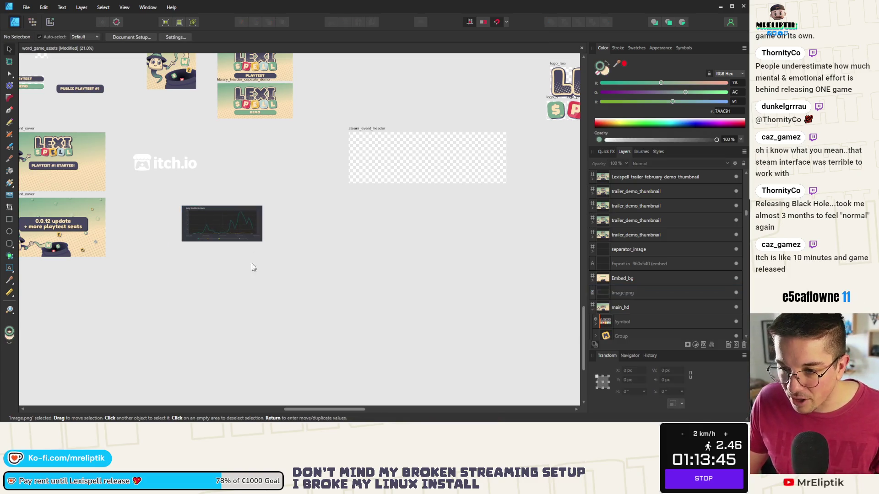
pyautogui.scroll(3, 217, 236)
pyautogui.scroll(2, 208, 231)
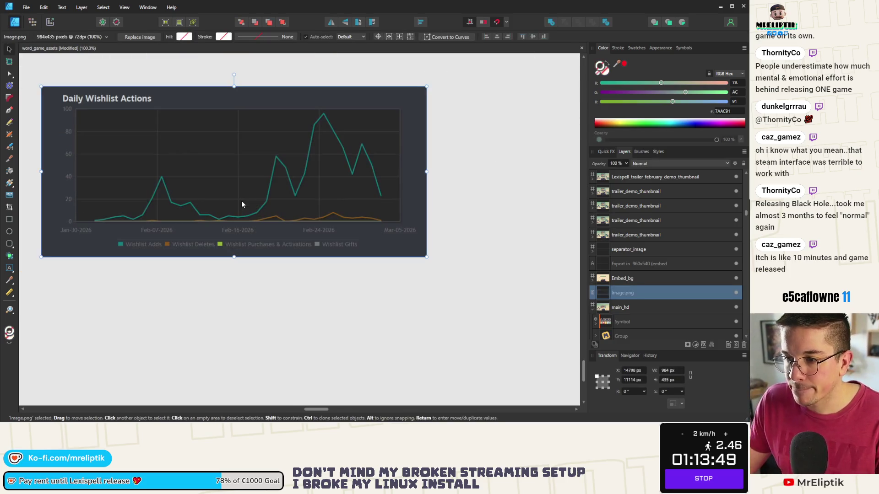
# Nudge the chart image slightly right and down into its final spot.
pyautogui.moveTo(244, 254); pyautogui.dragTo(248, 226)
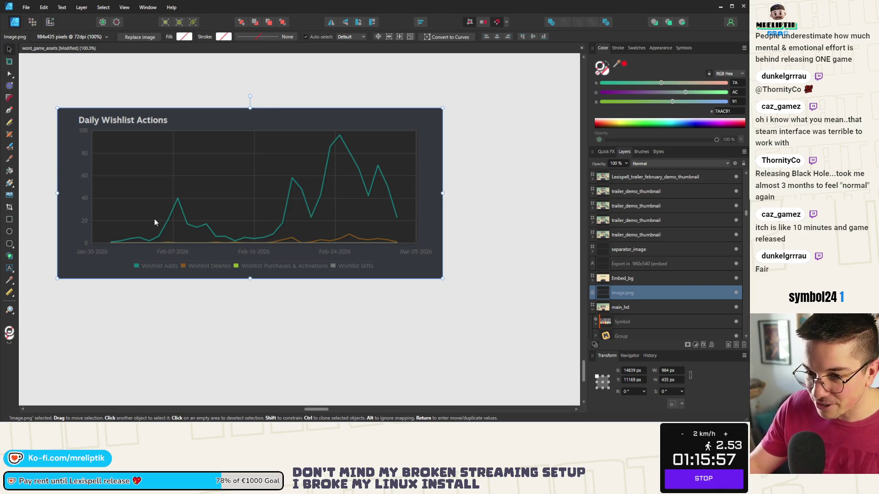
# Draw an ellipse on the chart's Feb-16 point with a red outline and 0% fill opacity.
pyautogui.click(9, 231)
pyautogui.scroll(2, 284, 230)
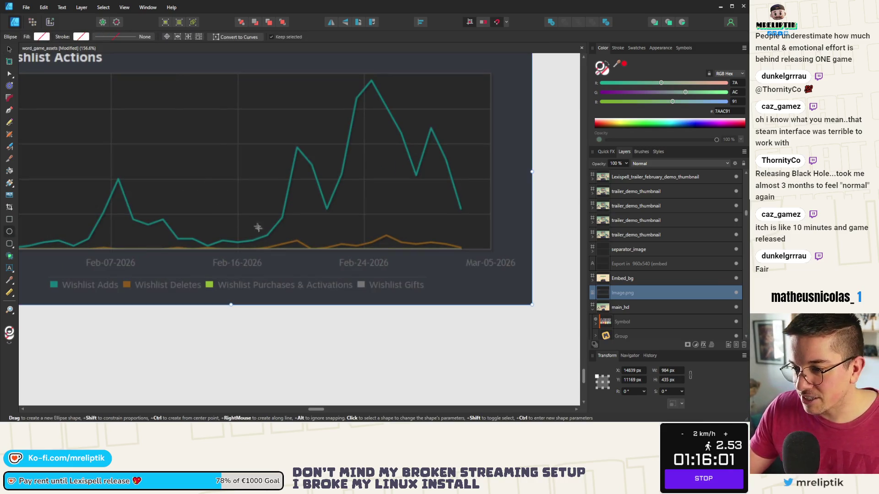
pyautogui.moveTo(255, 218); pyautogui.dragTo(294, 257)
pyautogui.scroll(1, 287, 232)
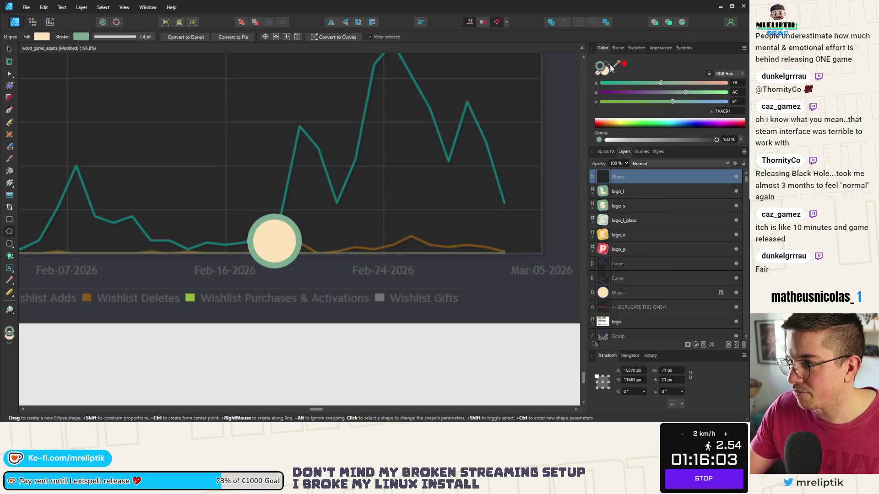
pyautogui.click(623, 64)
pyautogui.click(617, 48)
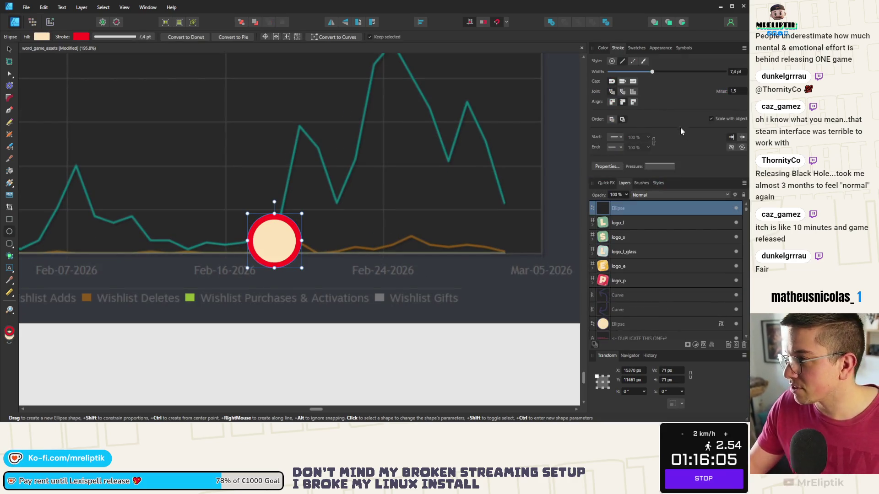
pyautogui.click(601, 49)
pyautogui.click(603, 71)
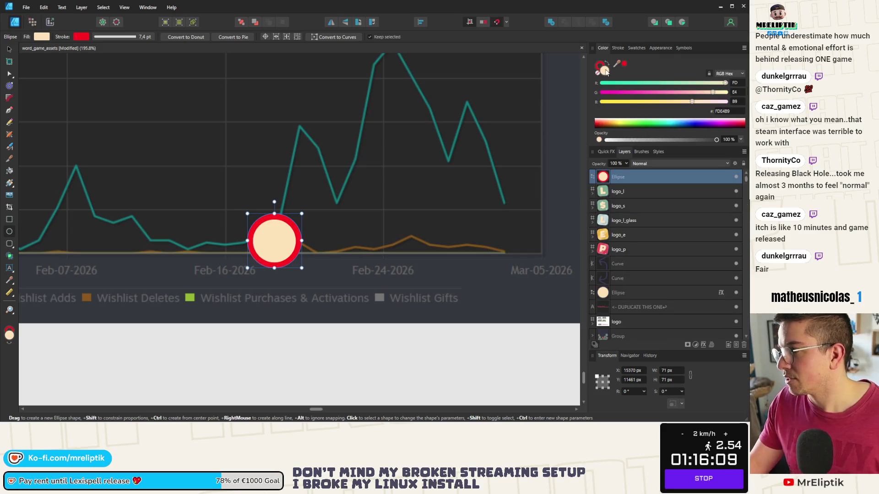
pyautogui.moveTo(714, 140); pyautogui.dragTo(542, 145)
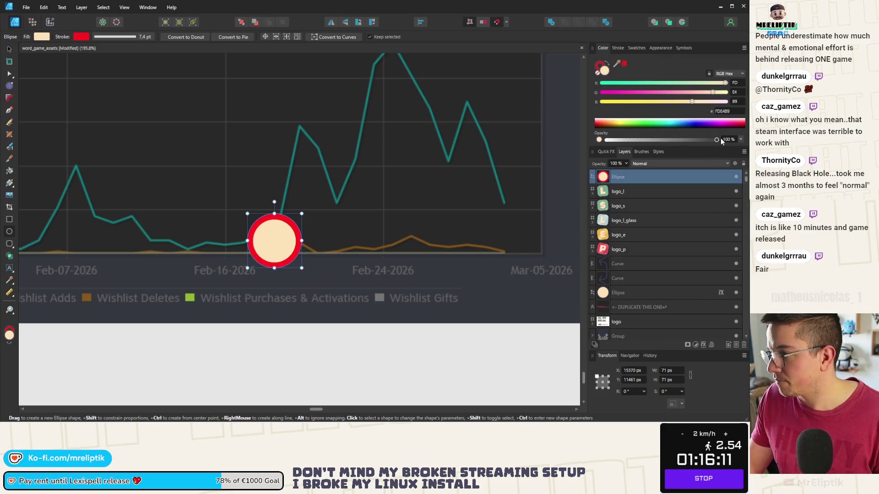
# Set the ring's stroke to 4 pt and shrink it to 51×51 px around the chart dip.
pyautogui.click(617, 48)
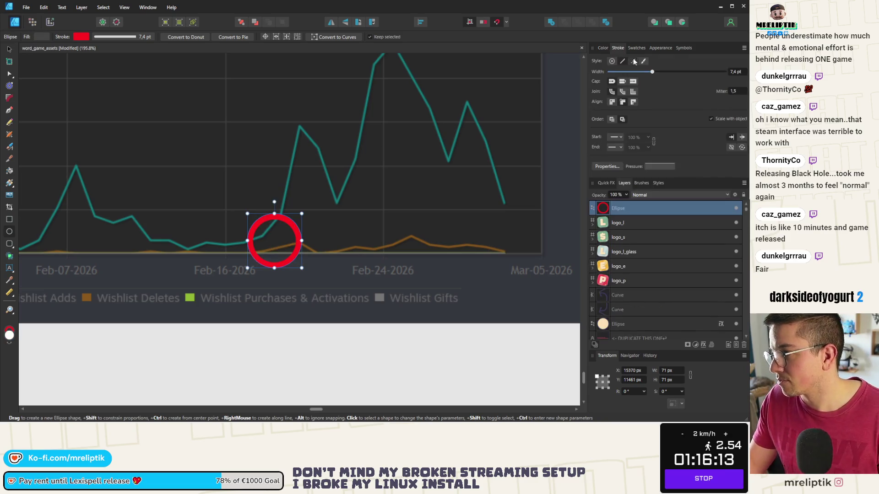
pyautogui.write('4')
pyautogui.press('Return')
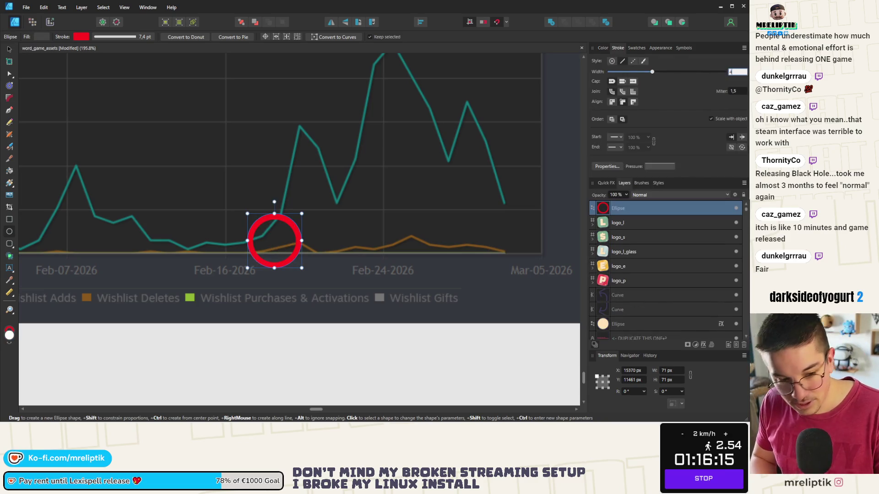
pyautogui.scroll(-2, 197, 200)
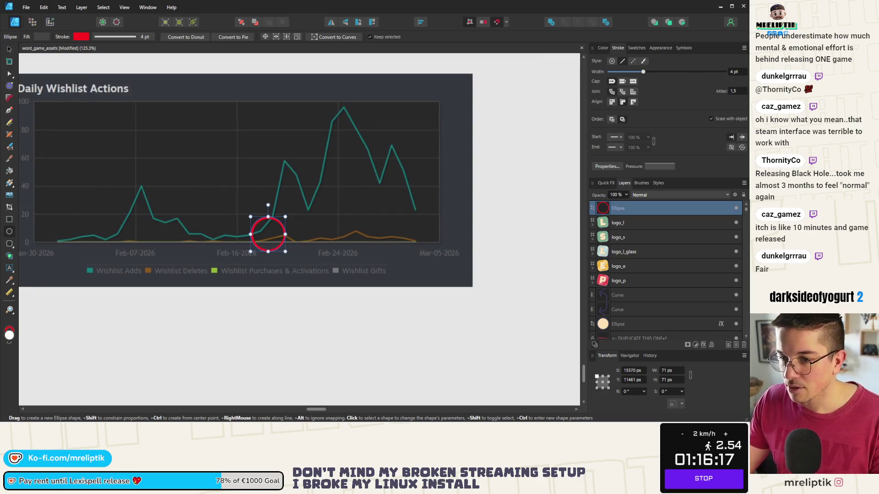
pyautogui.press('v')
pyautogui.scroll(1, 197, 199)
pyautogui.click(309, 256)
pyautogui.moveTo(337, 229)
pyautogui.mouseDown()
pyautogui.moveTo(309, 252)
pyautogui.moveTo(317, 246)
pyautogui.mouseUp()
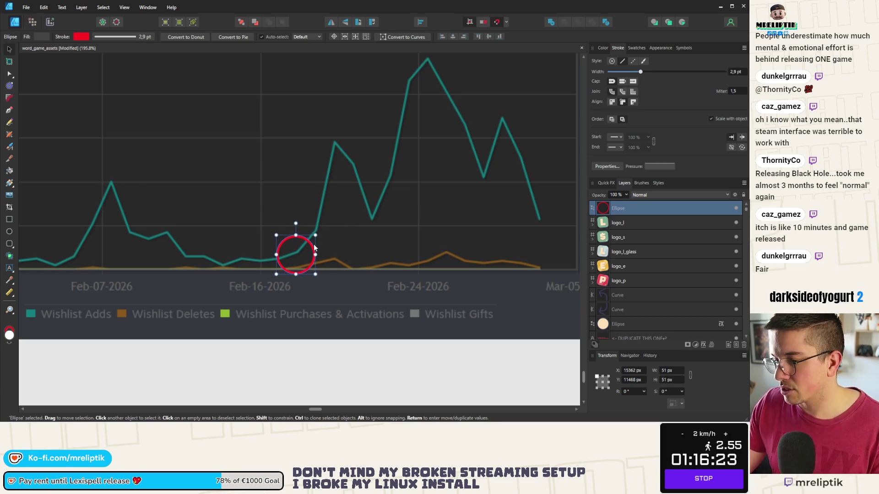
pyautogui.scroll(-2, 204, 246)
pyautogui.click(8, 267)
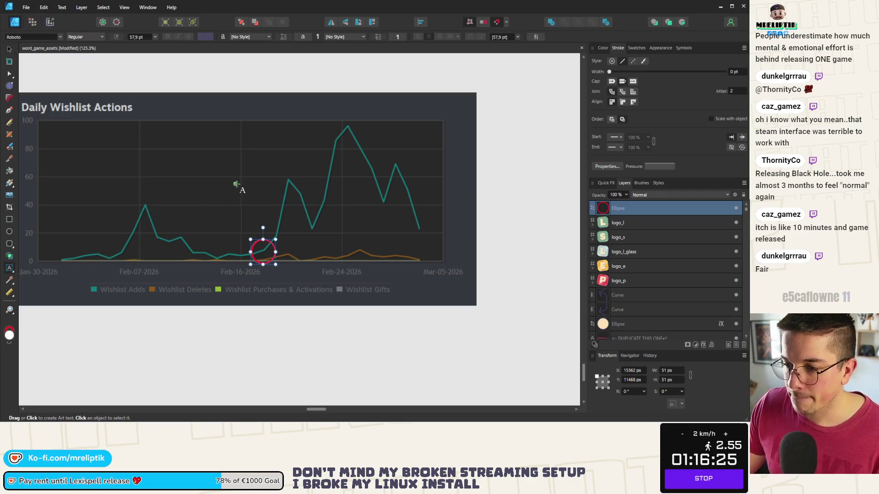
# Place a DEMO RELEASE artistic text label on the chart and shrink it to 25.9 pt.
pyautogui.click(237, 186)
pyautogui.write('DEMO RELEASE')
pyautogui.press('Escape')
pyautogui.hotkey('ctrl', 'a')
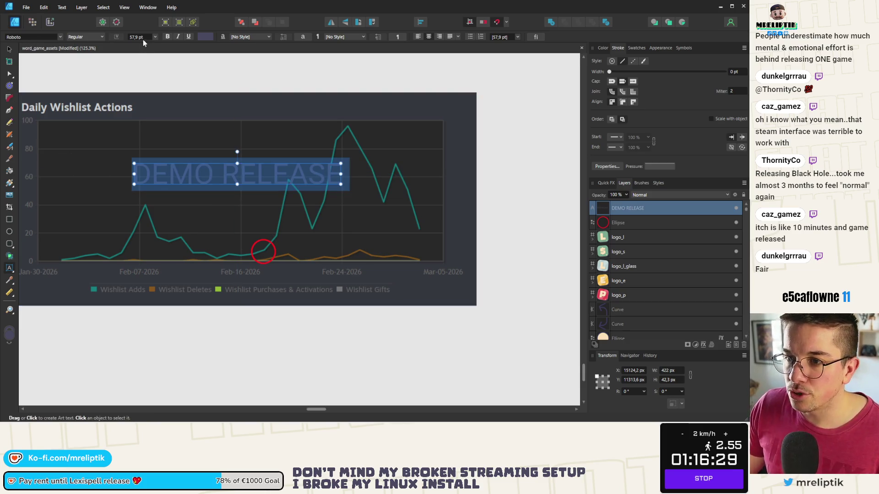
pyautogui.press('alt')
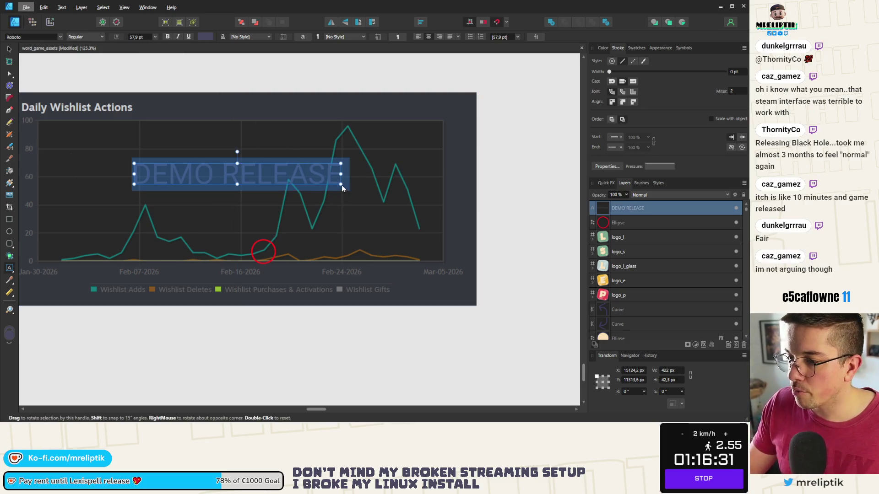
pyautogui.moveTo(341, 185); pyautogui.dragTo(227, 172)
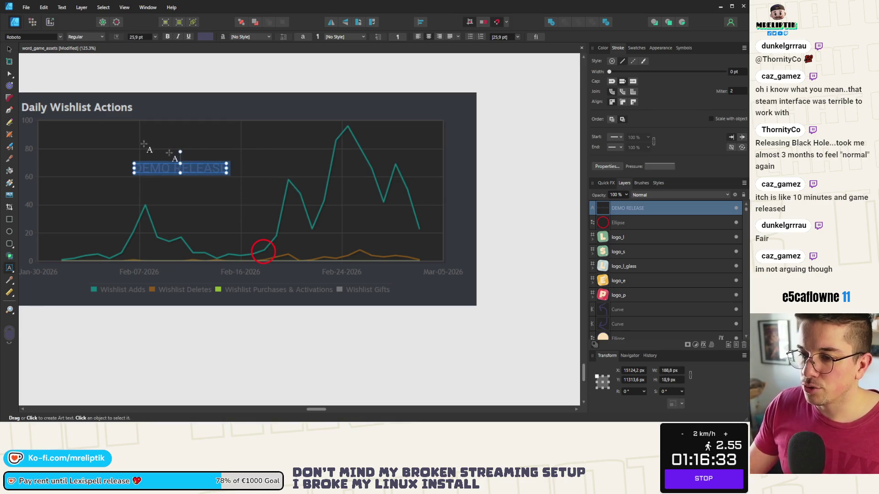
# Move the label to the chart top above the circle and colour it red.
pyautogui.click(9, 49)
pyautogui.moveTo(185, 167)
pyautogui.mouseDown()
pyautogui.moveTo(265, 134)
pyautogui.moveTo(266, 121)
pyautogui.mouseUp()
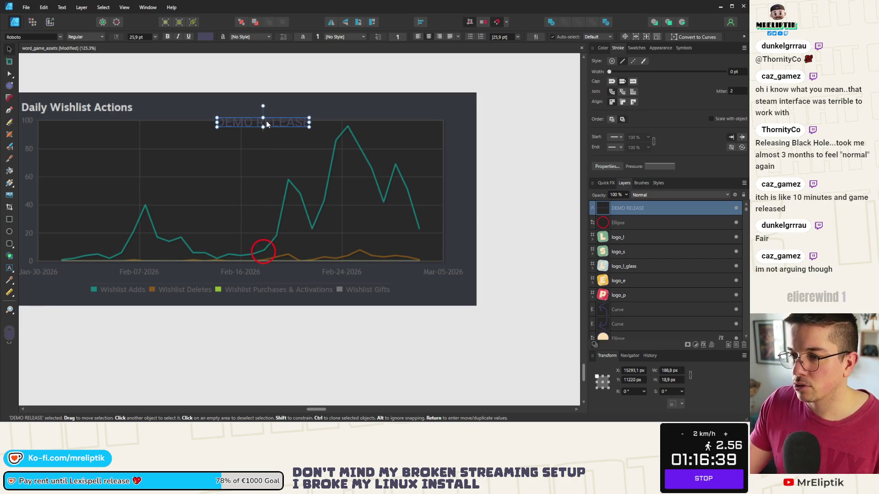
pyautogui.click(603, 47)
pyautogui.click(624, 63)
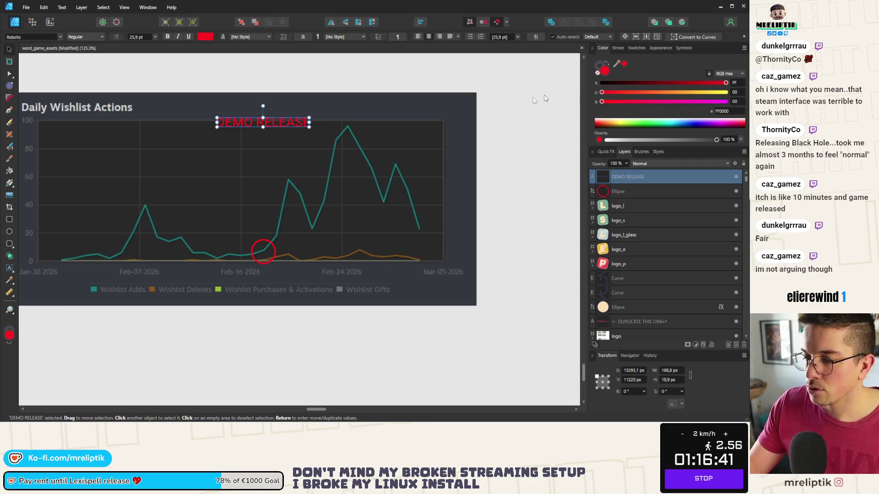
pyautogui.click(278, 141)
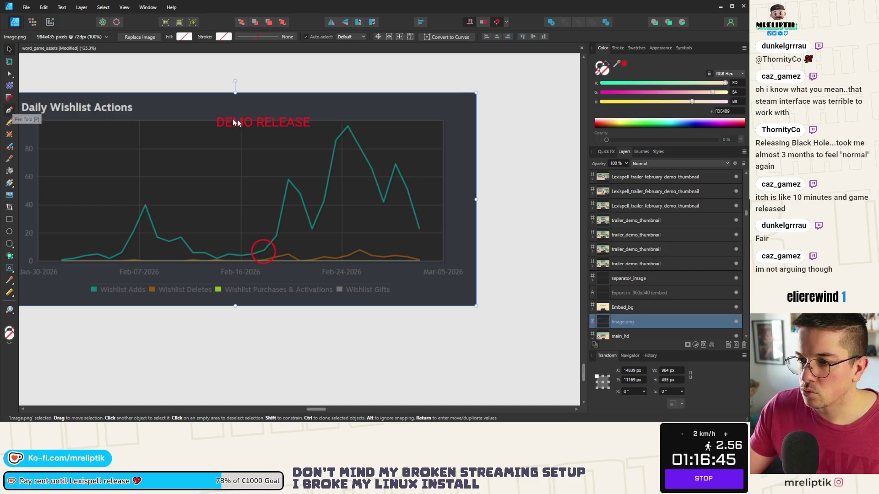
# Draw a red vertical Pen line from below the label down to the circle, initially 4 pt wide.
pyautogui.press('p')
pyautogui.click(263, 134)
pyautogui.click(262, 224)
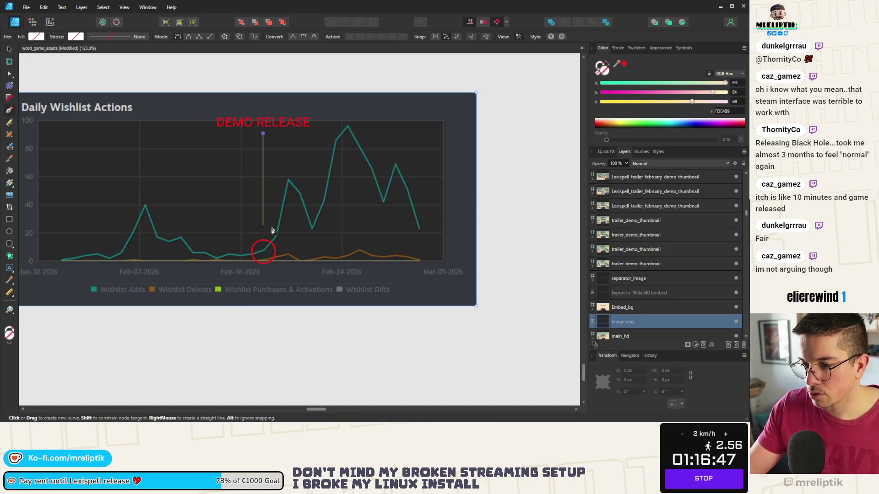
pyautogui.click(263, 241)
pyautogui.scroll(4, 266, 194)
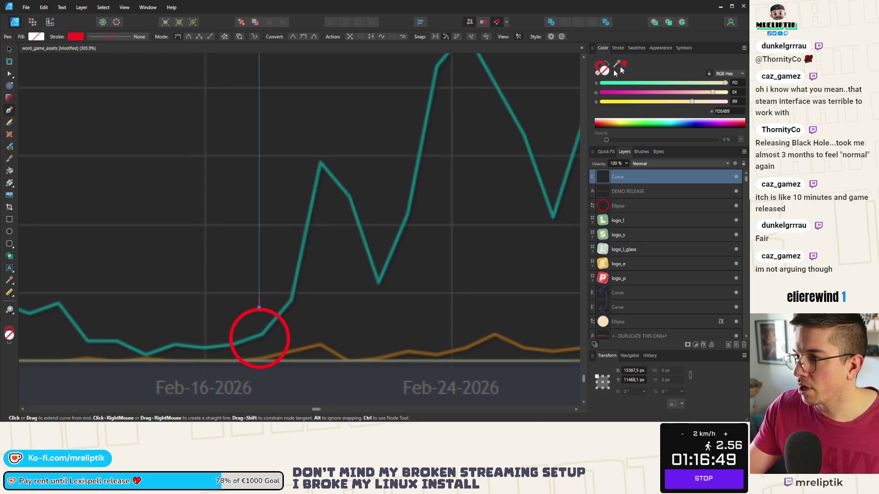
pyautogui.click(619, 48)
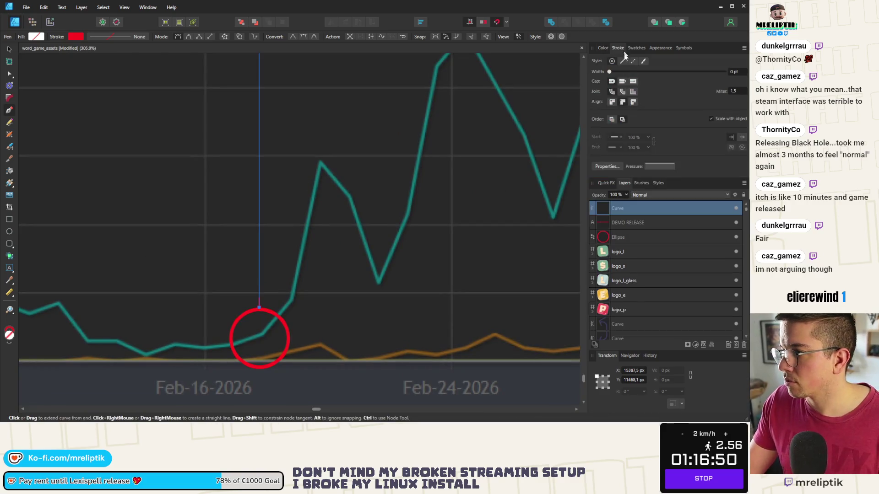
pyautogui.click(731, 72)
pyautogui.write('4')
pyautogui.press('Return')
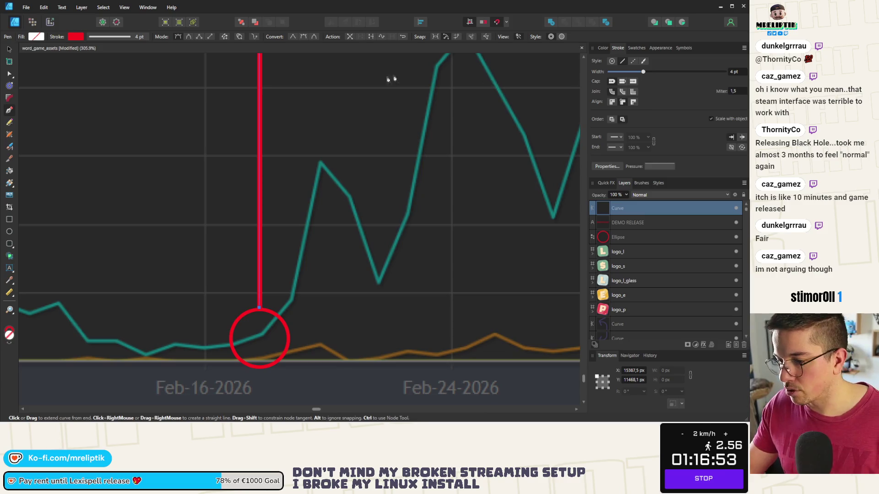
pyautogui.scroll(-5, 172, 153)
pyautogui.scroll(2, 156, 148)
# Give both the red circle and the vertical line matching 3 pt strokes.
pyautogui.click(9, 48)
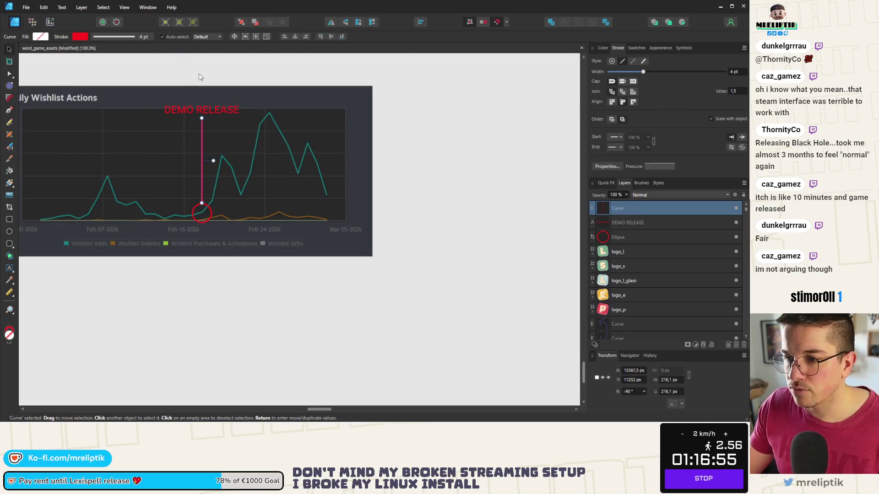
pyautogui.click(199, 74)
pyautogui.click(207, 214)
pyautogui.scroll(3, 207, 214)
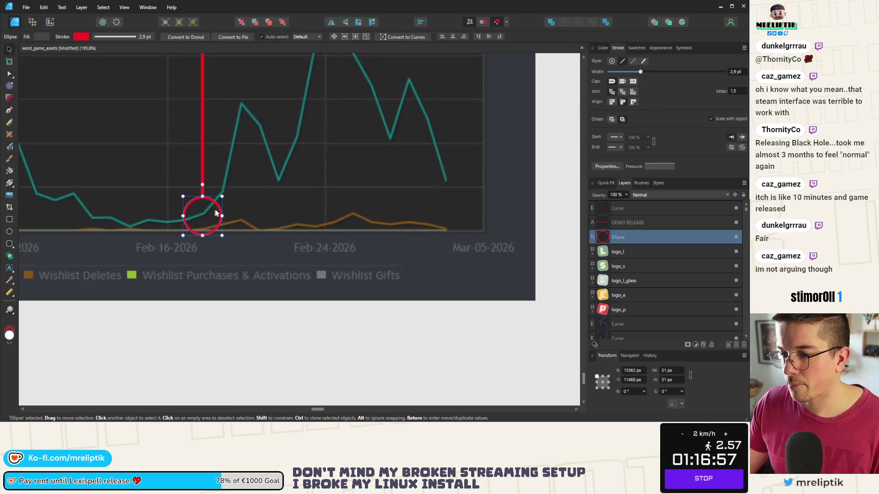
pyautogui.click(733, 73)
pyautogui.write('4')
pyautogui.press('Return')
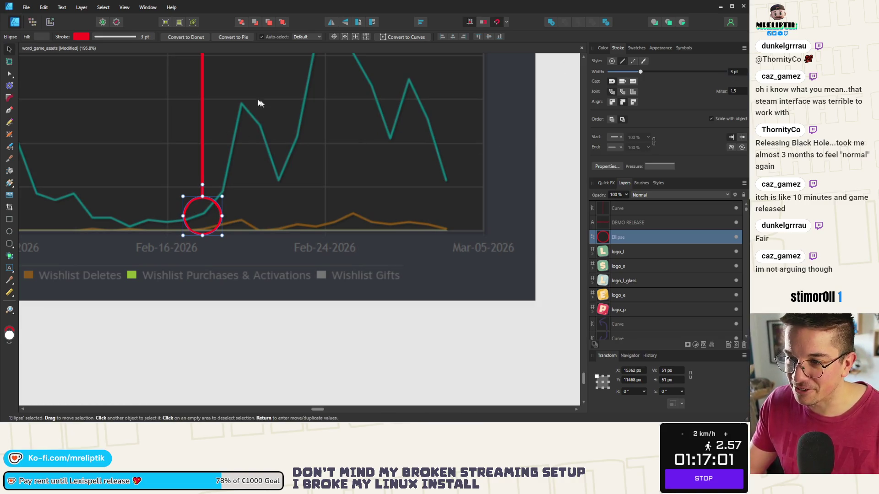
pyautogui.click(202, 100)
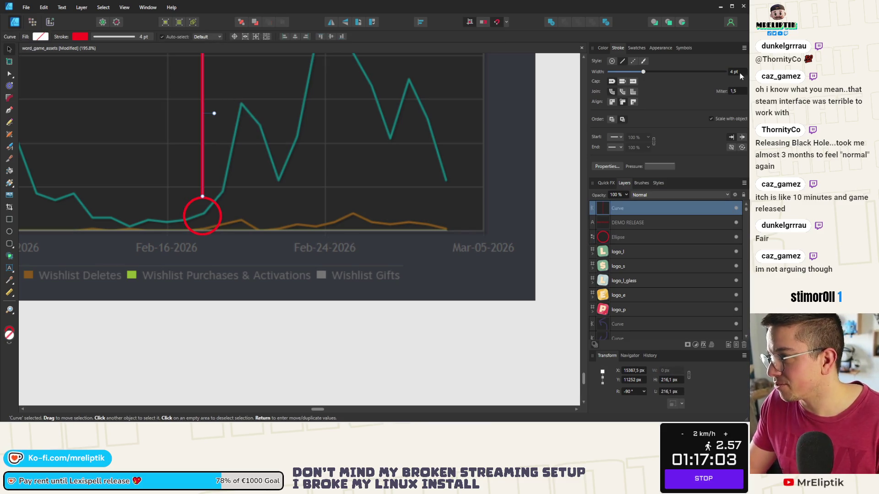
pyautogui.write('3')
pyautogui.press('Return')
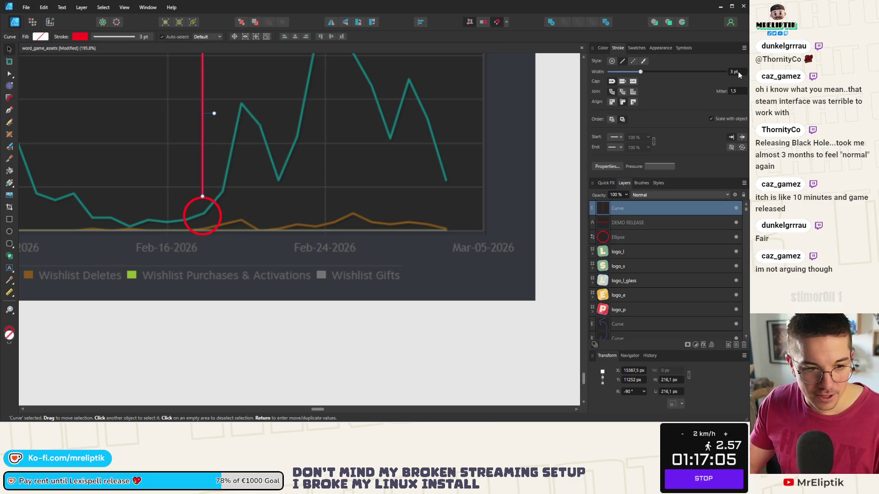
pyautogui.hotkey('ctrl', '0')
pyautogui.press('v')
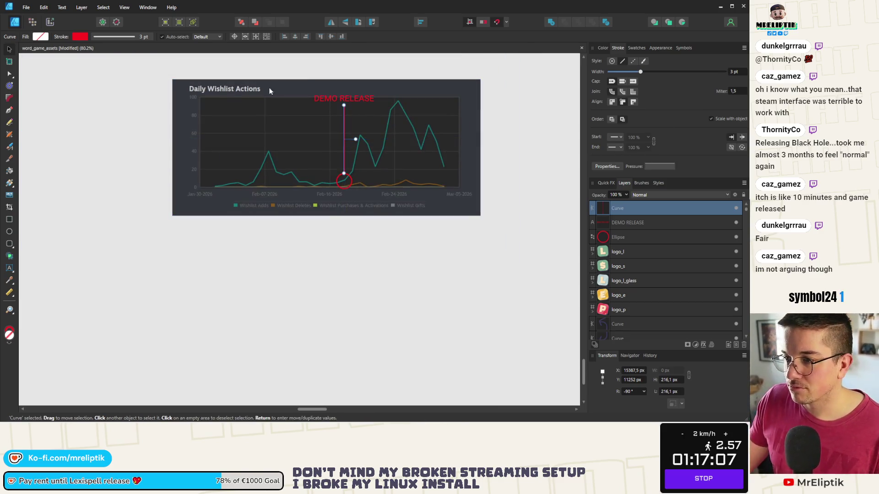
pyautogui.click(160, 104)
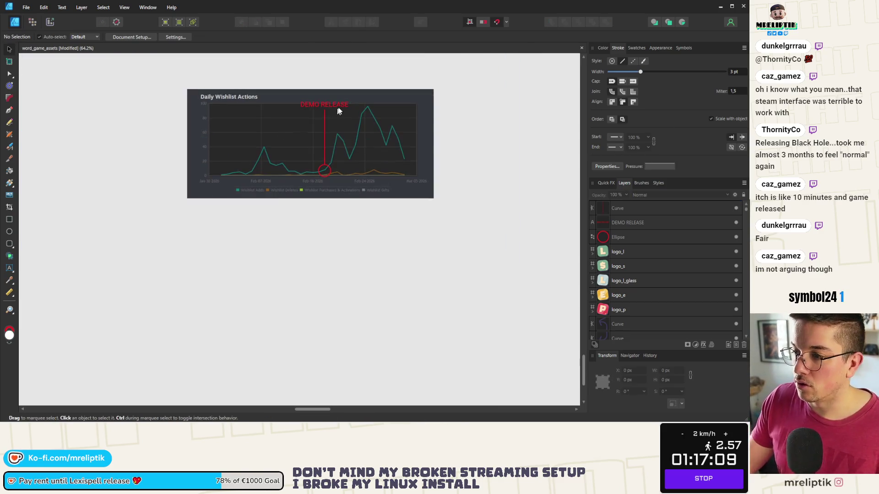
pyautogui.keyDown('ctrl'); pyautogui.scroll(1, 333, 123); pyautogui.keyUp('ctrl')
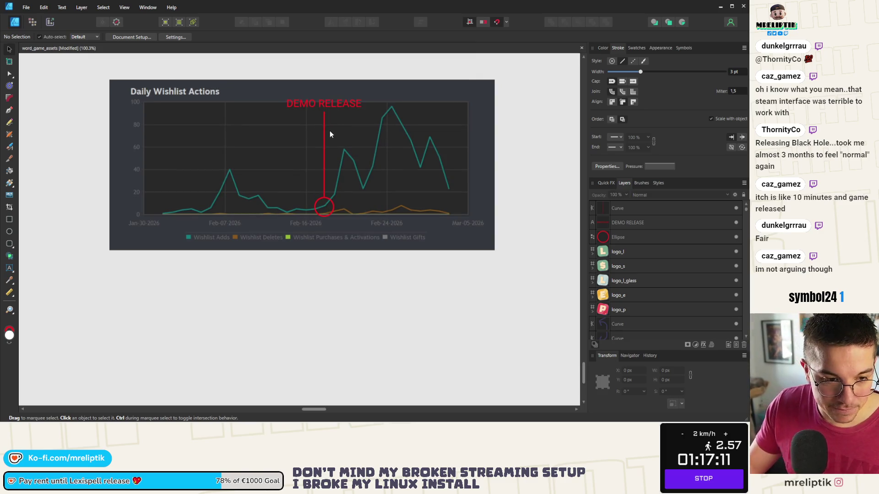
# Marquee-select label, line and circle and Alt-drag a copy onto the Feb-07-2026 peak.
pyautogui.moveTo(392, 81); pyautogui.dragTo(241, 255)
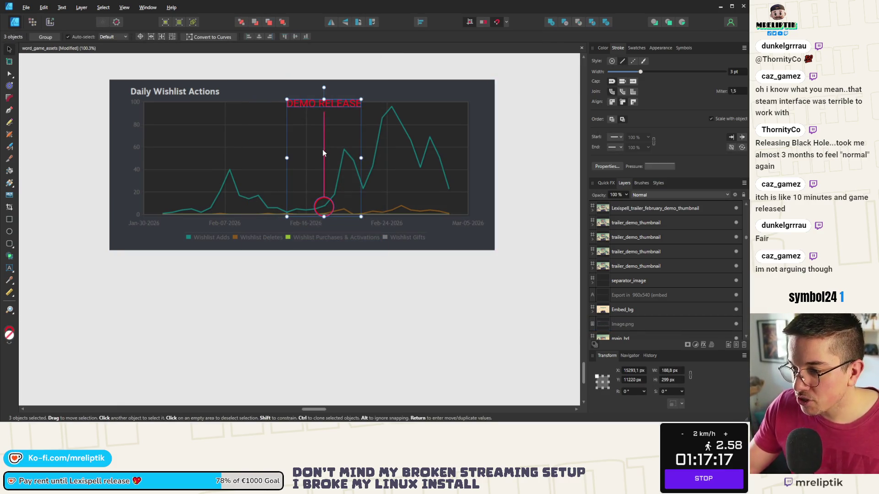
pyautogui.moveTo(324, 152); pyautogui.dragTo(224, 164)
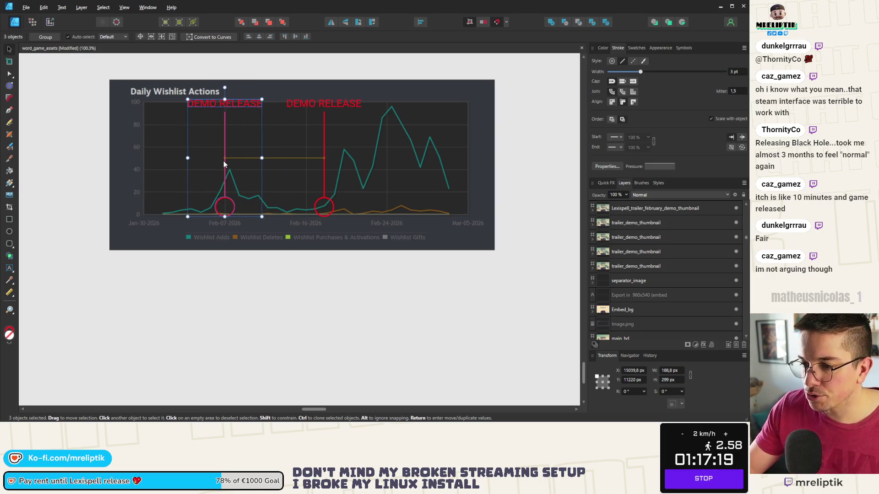
pyautogui.scroll(2, 230, 147)
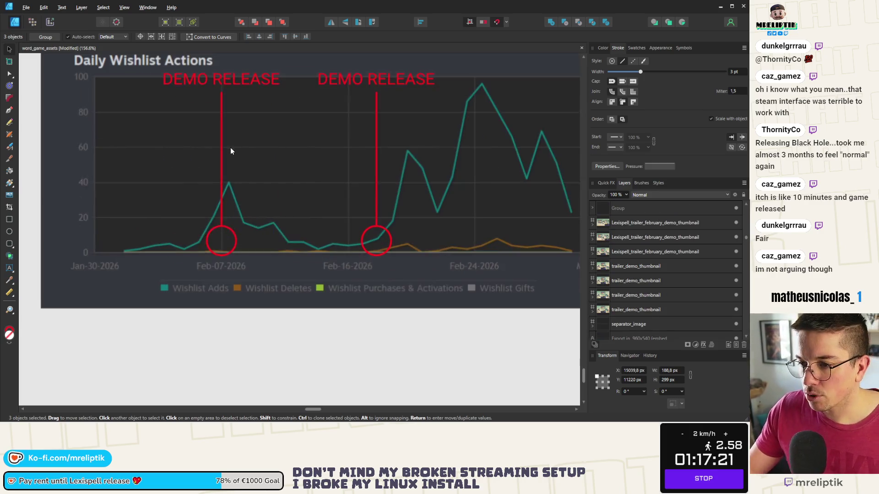
pyautogui.moveTo(223, 195); pyautogui.dragTo(231, 195)
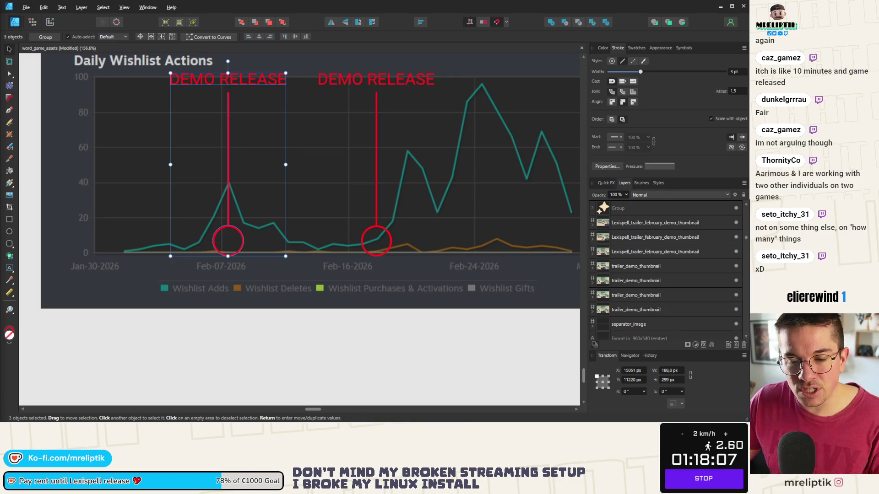
pyautogui.scroll(2, 62, 275)
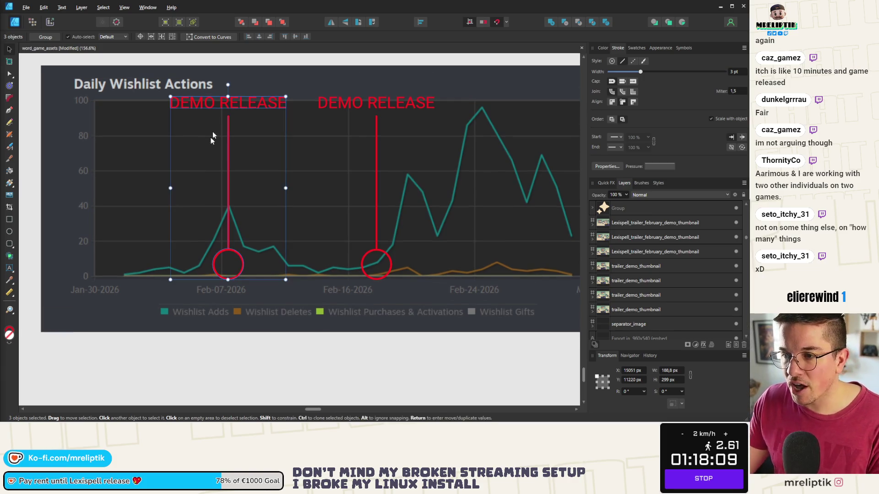
# Rewrite the left label as the two-line 'Playtest +Flash Game Vibes event'.
pyautogui.doubleClick(232, 104)
pyautogui.tripleClick(231, 105)
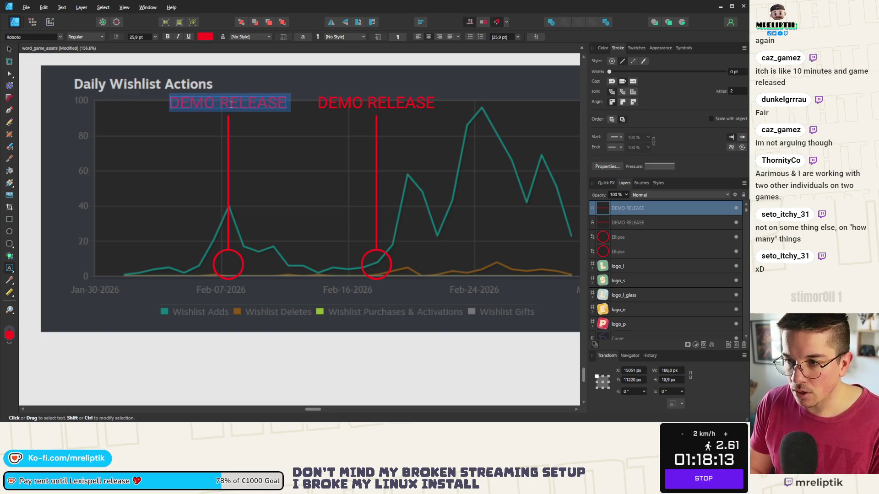
pyautogui.write('PLAYTEST')
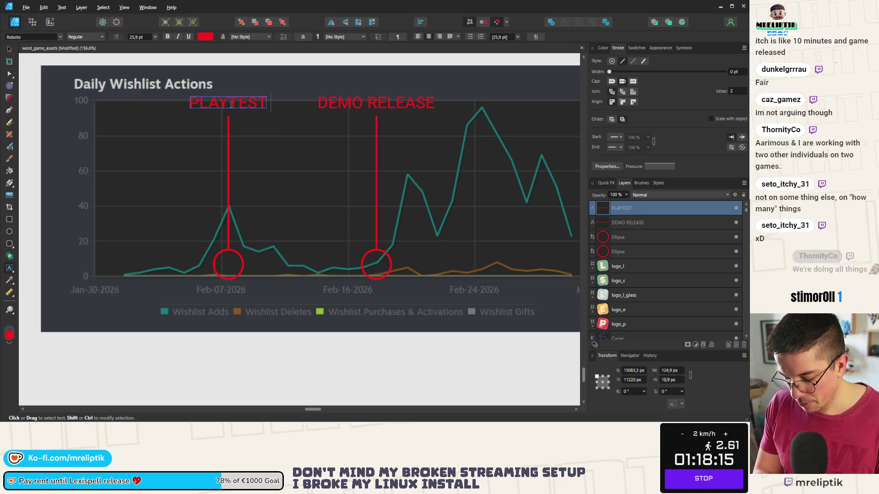
pyautogui.write(' + FLas')
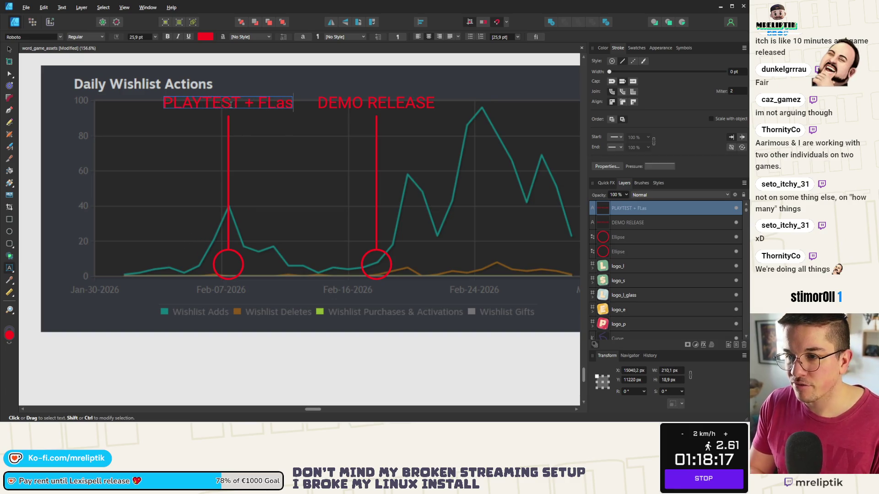
pyautogui.press('BackSpace')
pyautogui.press('BackSpace')
pyautogui.press('BackSpace')
pyautogui.write('Lash')
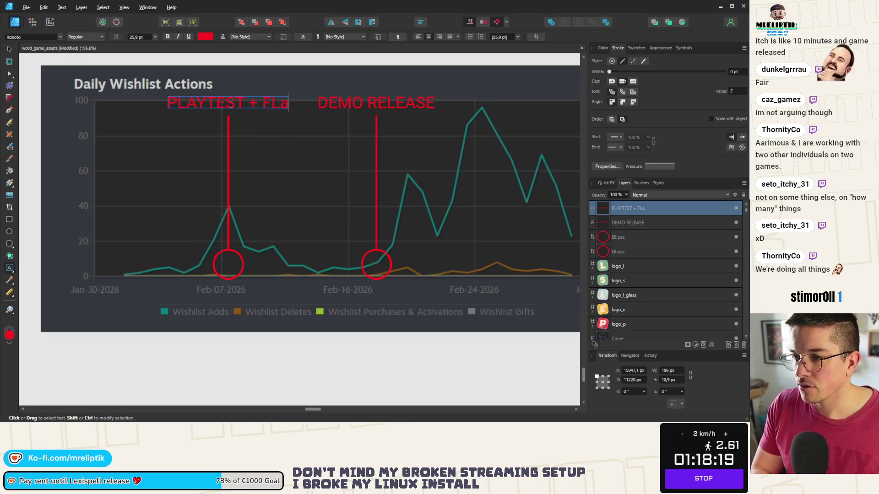
pyautogui.press('BackSpace')
pyautogui.press('BackSpace')
pyautogui.press('BackSpace')
pyautogui.press('BackSpace')
pyautogui.press('BackSpace')
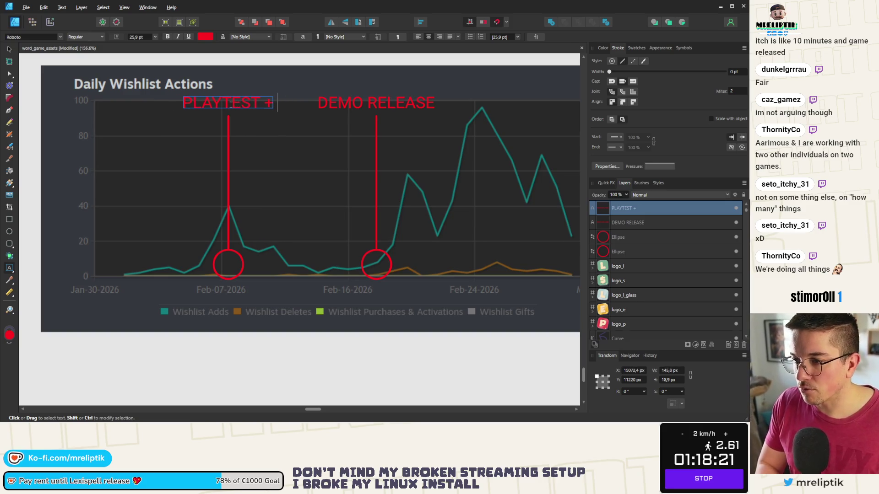
pyautogui.write('Fl')
pyautogui.press('BackSpace')
pyautogui.press('BackSpace')
pyautogui.press('BackSpace')
pyautogui.press('BackSpace')
pyautogui.press('BackSpace')
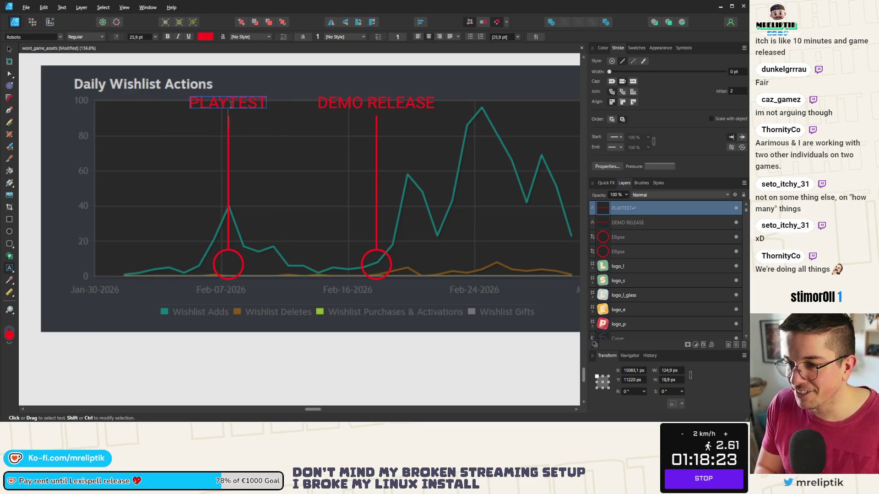
pyautogui.write('+Flash')
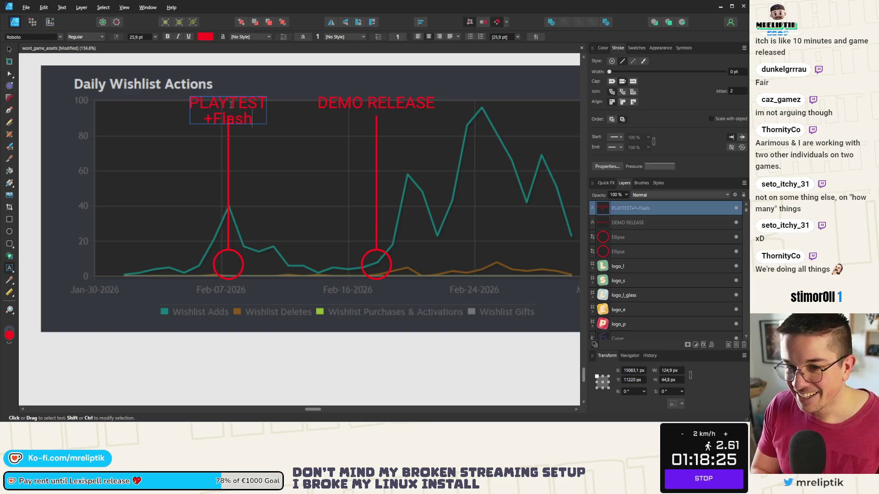
pyautogui.write(' Game Vibes')
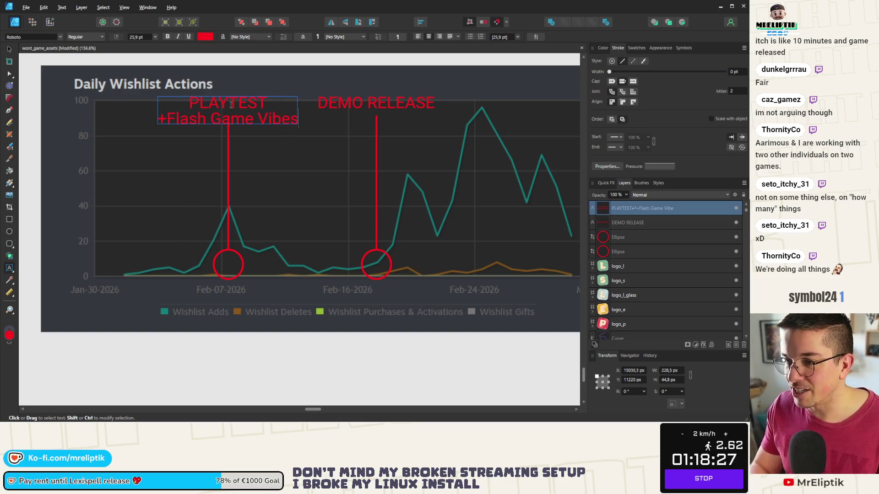
pyautogui.write(' event')
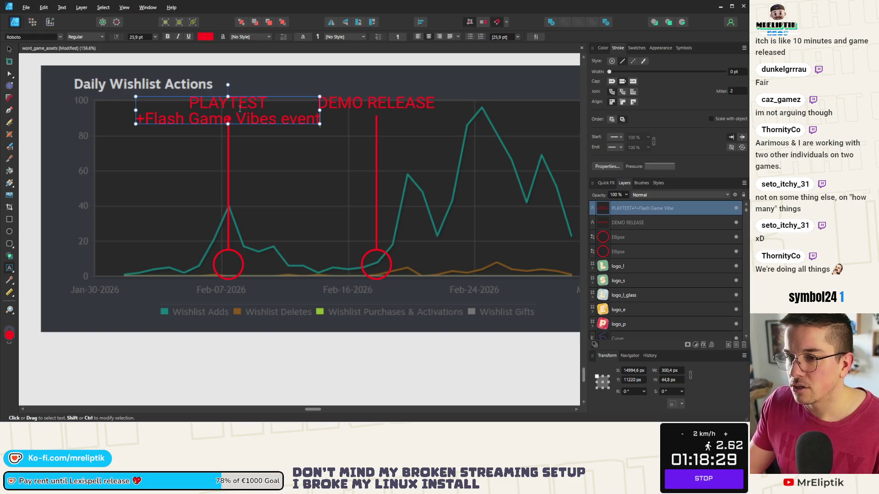
pyautogui.doubleClick(240, 107)
pyautogui.write('Playtest')
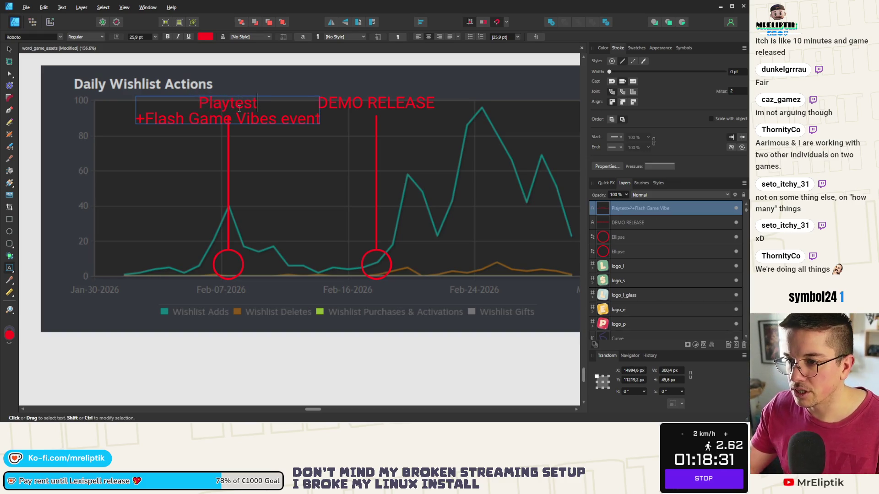
pyautogui.press('Escape')
pyautogui.scroll(-3, 32, 153)
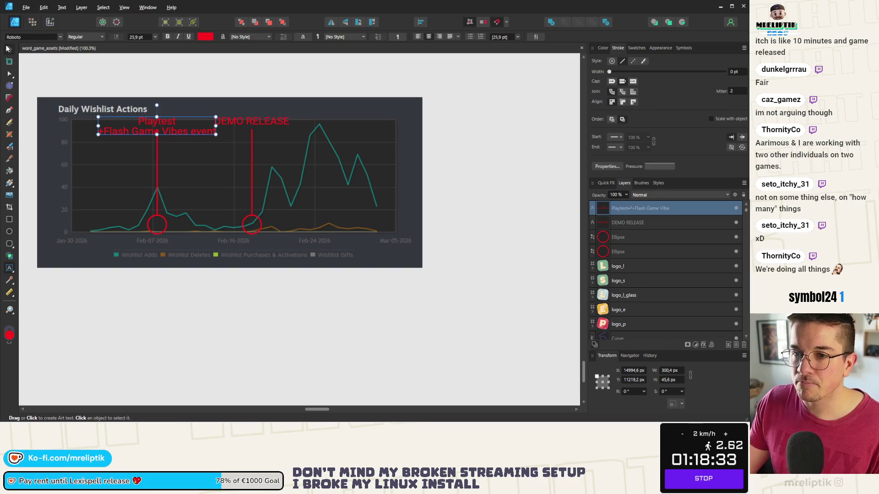
pyautogui.scroll(3, 135, 149)
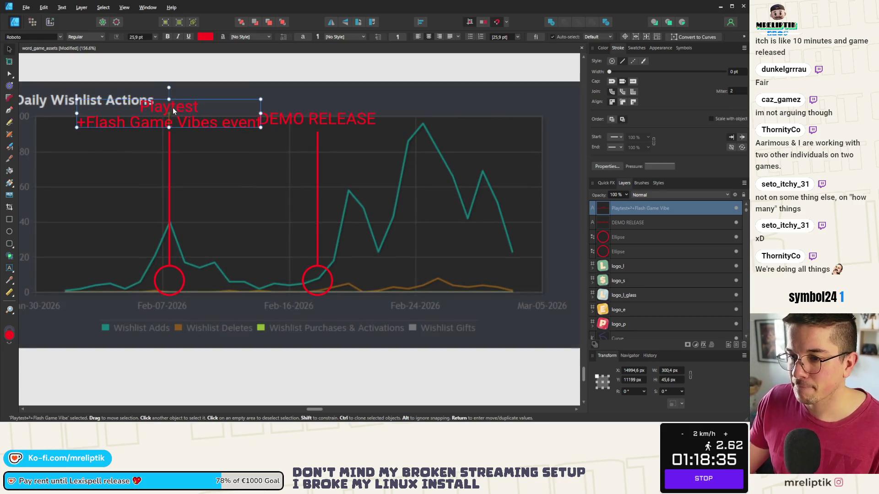
# Shrink the Playtest label and nudge it upward.
pyautogui.press('Up')
pyautogui.press('Up')
pyautogui.press('Up')
pyautogui.press('Up')
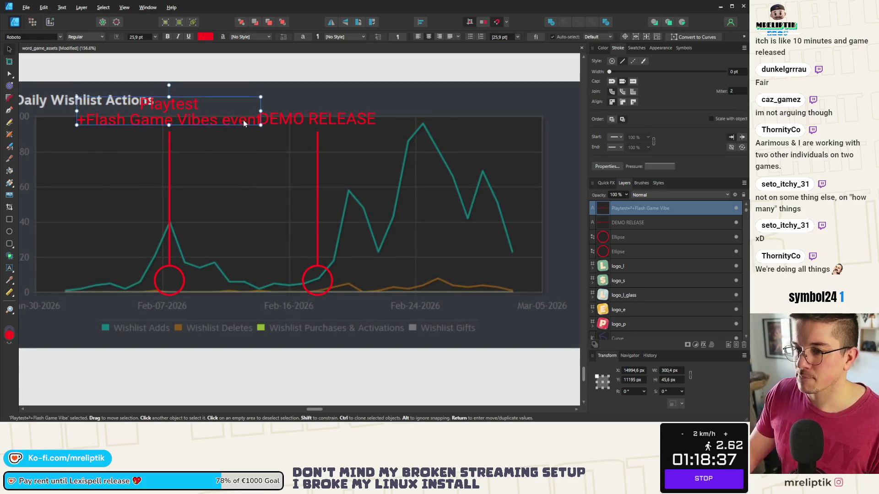
pyautogui.scroll(-1, 244, 122)
pyautogui.moveTo(257, 113); pyautogui.dragTo(238, 111)
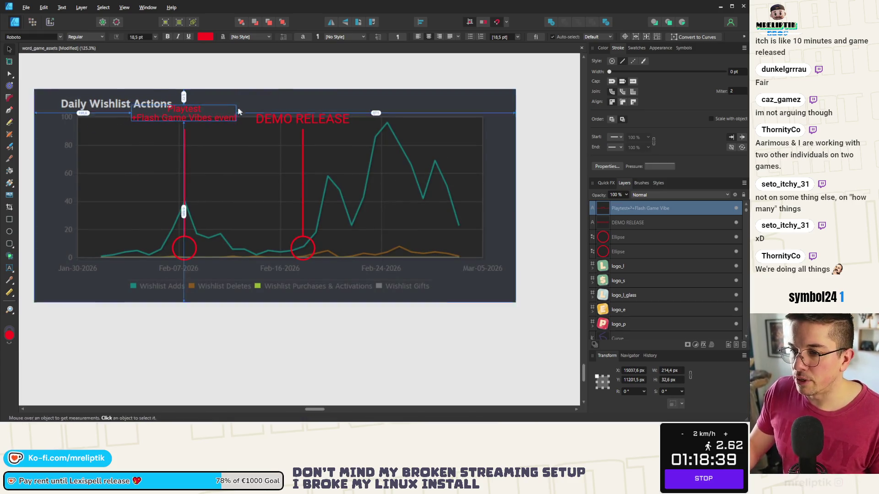
pyautogui.scroll(2, 238, 112)
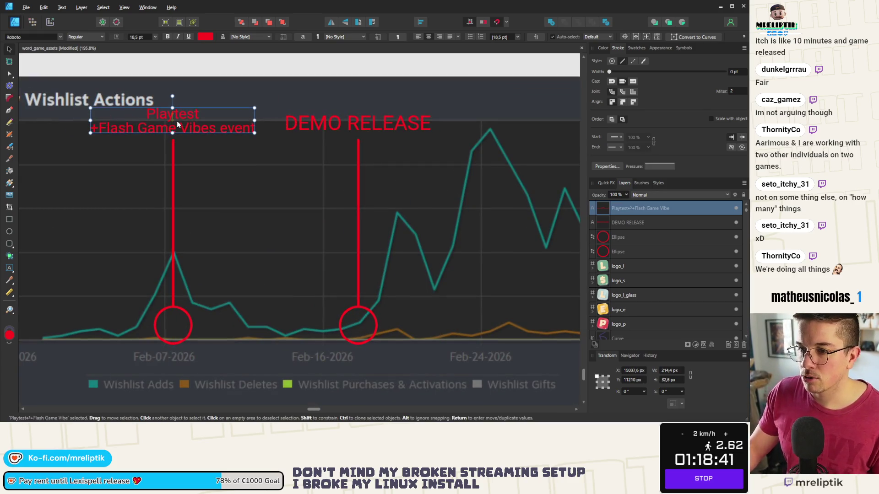
pyautogui.moveTo(176, 124); pyautogui.dragTo(176, 116)
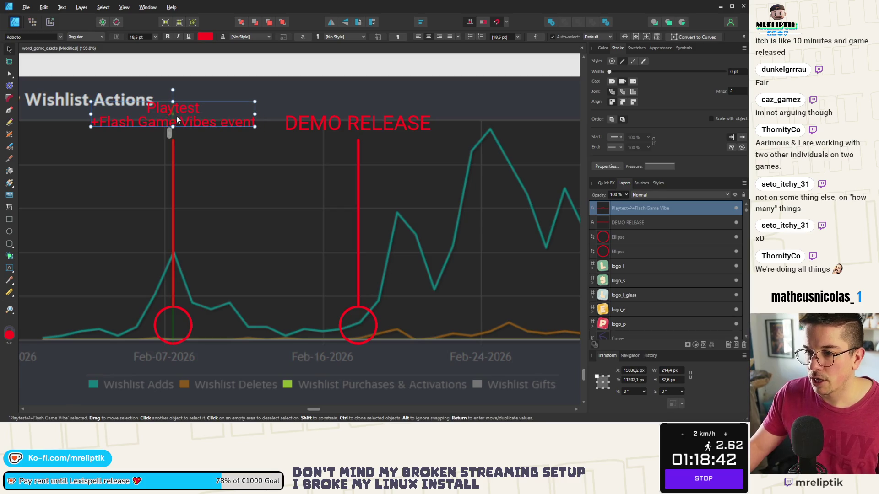
# Move the DEMO RELEASE label up and set it to 18 pt.
pyautogui.click(337, 123)
pyautogui.moveTo(349, 121); pyautogui.dragTo(350, 113)
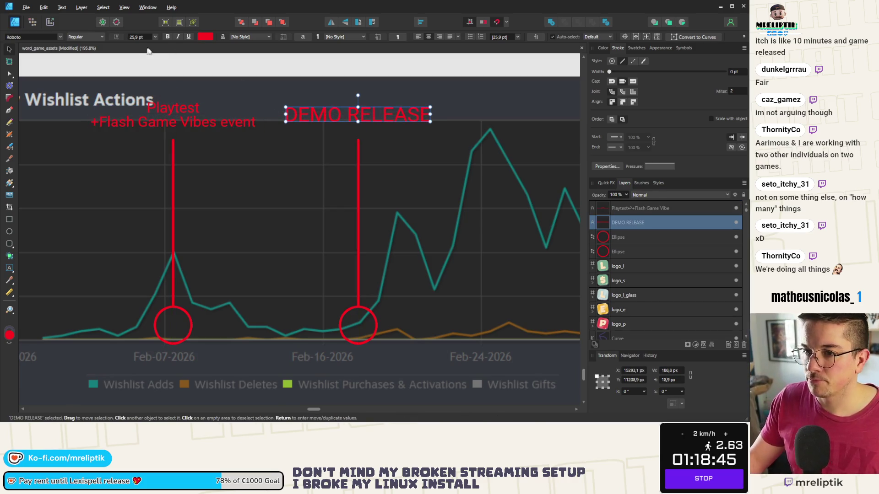
pyautogui.click(132, 38)
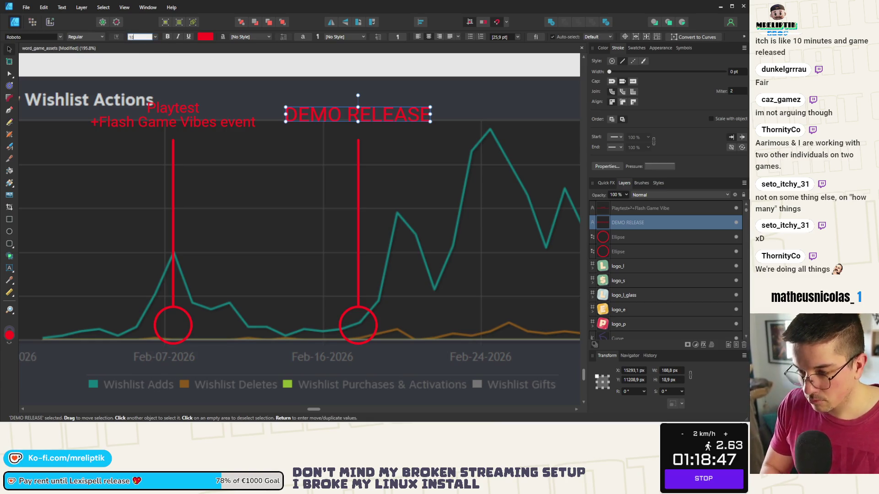
pyautogui.write('18')
pyautogui.press('Return')
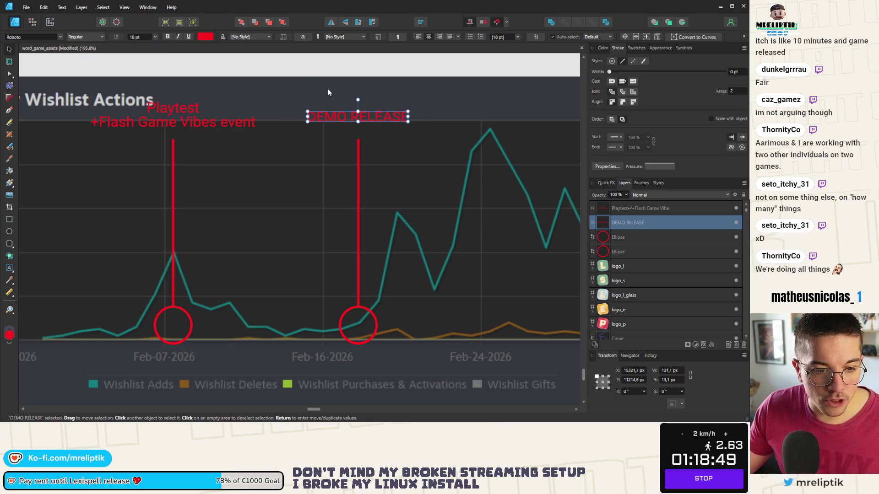
# Retype the DEMO RELEASE label as 'Demo release'.
pyautogui.doubleClick(355, 113)
pyautogui.hotkey('ctrl', 'a')
pyautogui.press('BackSpace')
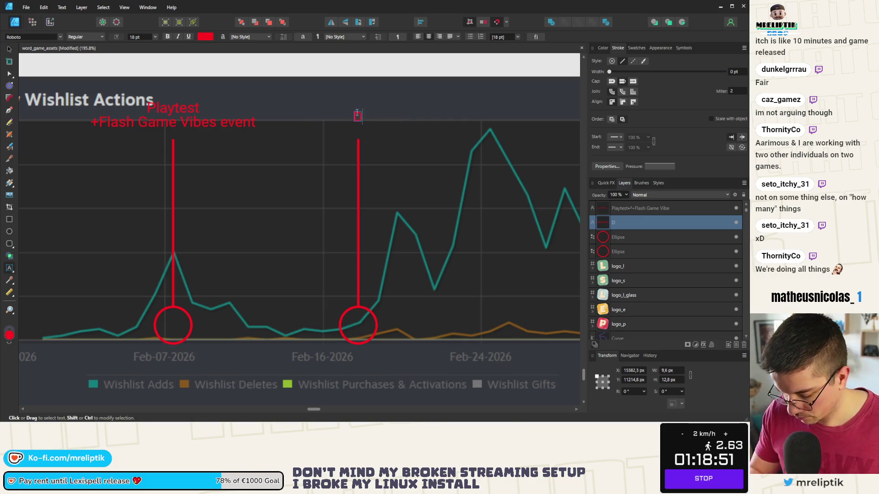
pyautogui.write('Demo re')
pyautogui.press('Escape')
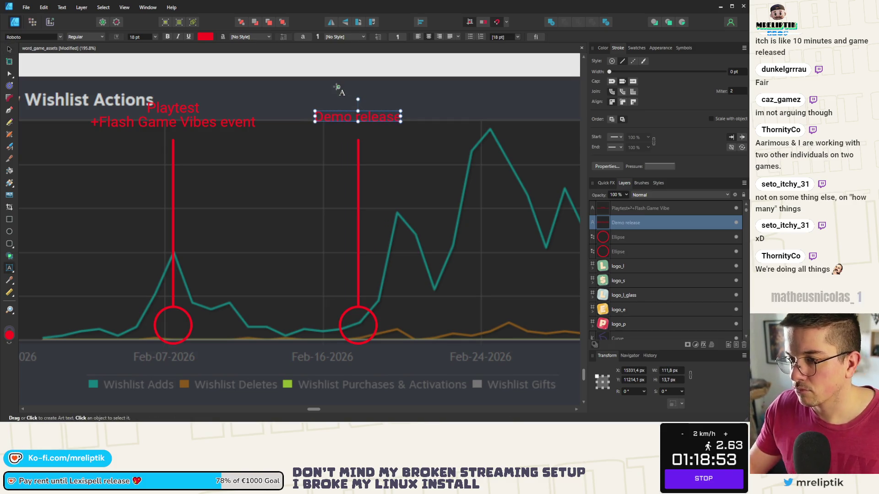
pyautogui.click(333, 86)
pyautogui.click(9, 49)
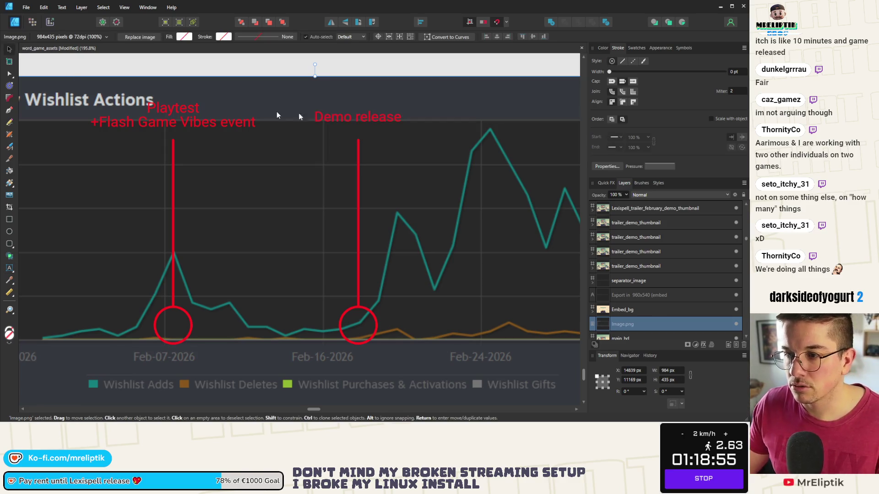
# Nudge Demo release down slightly and drag the first red circle up onto the Playtest peak.
pyautogui.moveTo(352, 120); pyautogui.dragTo(353, 125)
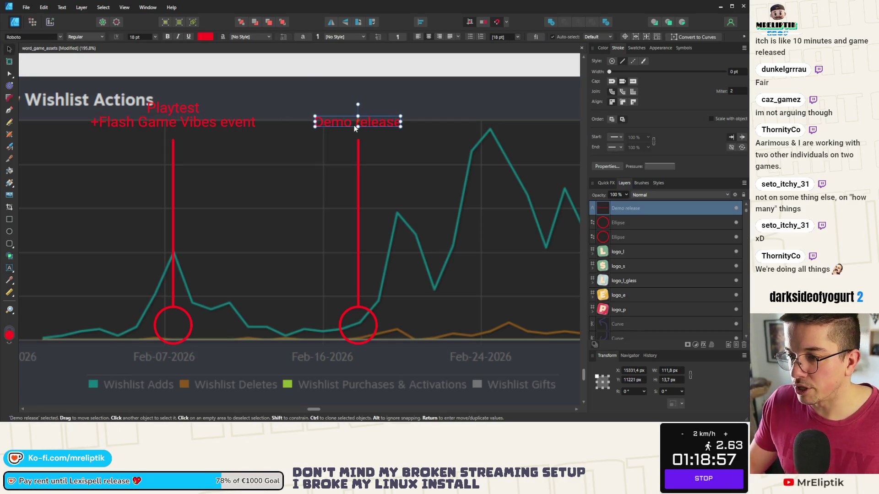
pyautogui.click(355, 104)
pyautogui.scroll(-2, 190, 122)
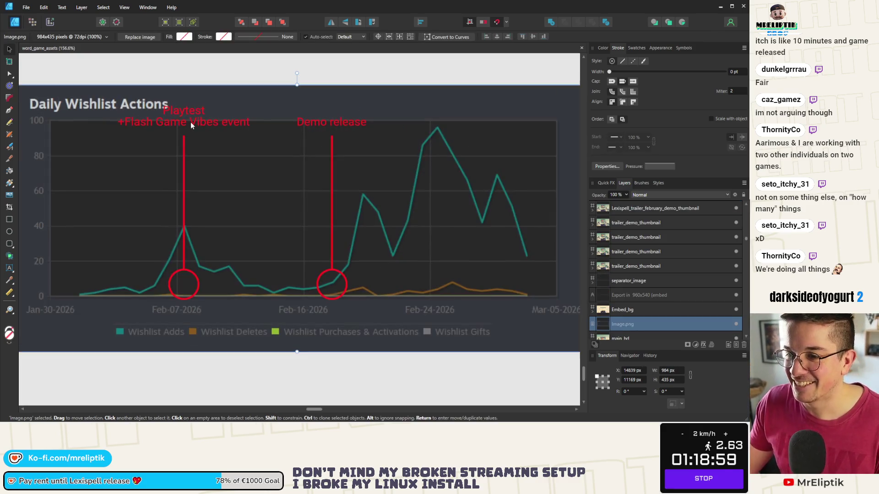
pyautogui.scroll(-1, 163, 110)
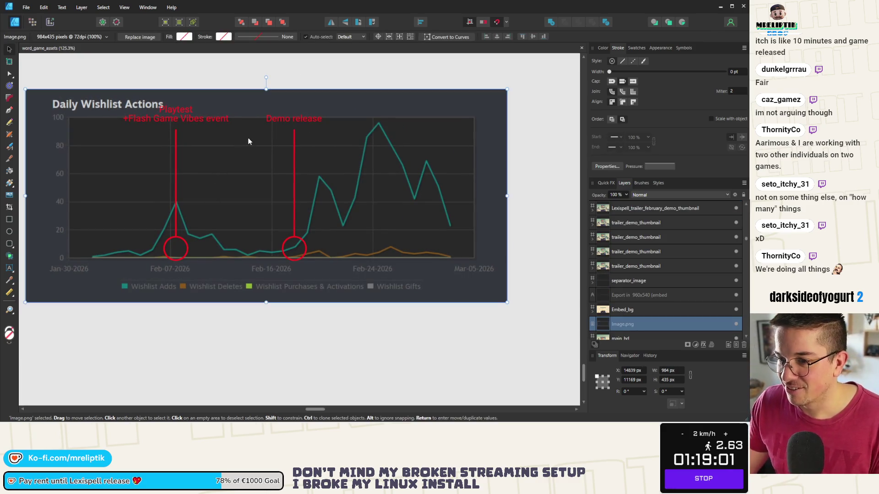
pyautogui.click(176, 240)
pyautogui.click(182, 245)
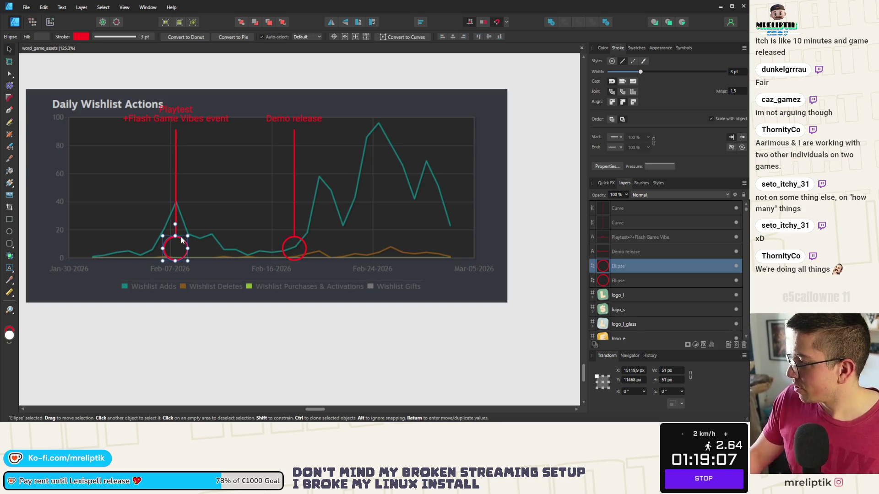
pyautogui.moveTo(183, 242); pyautogui.dragTo(185, 205)
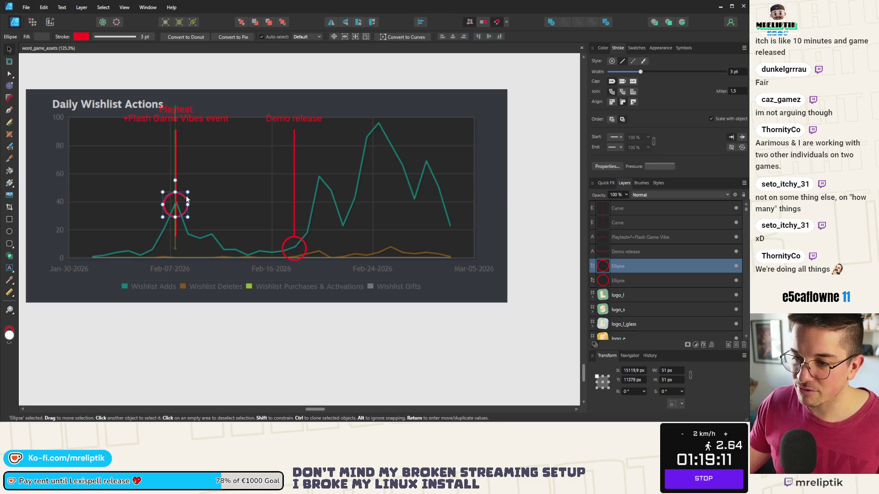
pyautogui.moveTo(186, 200); pyautogui.dragTo(187, 201)
# Raise the Playtest pointer line's bottom node so it ends at the circle.
pyautogui.click(8, 73)
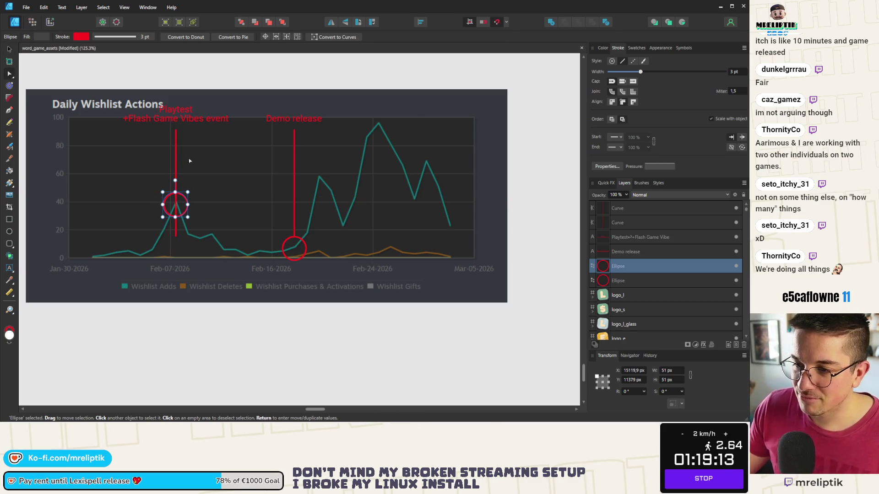
pyautogui.click(175, 160)
pyautogui.scroll(2, 189, 244)
pyautogui.moveTo(168, 228); pyautogui.dragTo(168, 165)
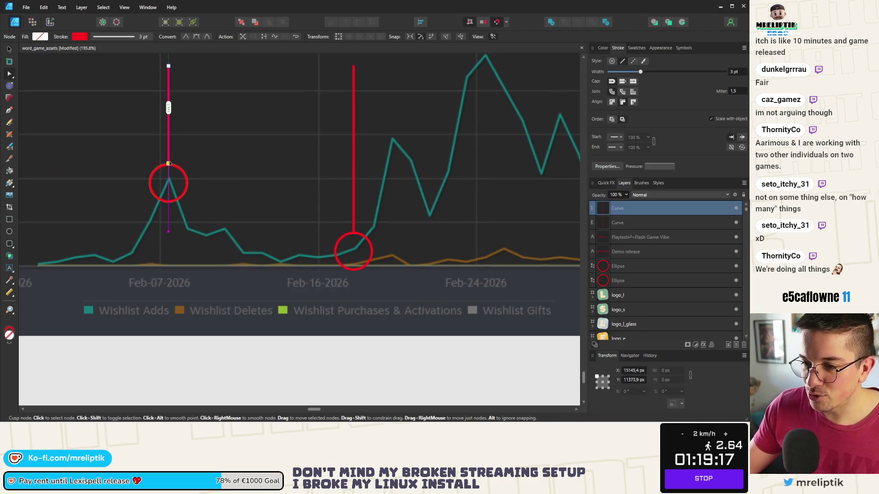
pyautogui.scroll(10, 168, 165)
pyautogui.scroll(-10, 164, 177)
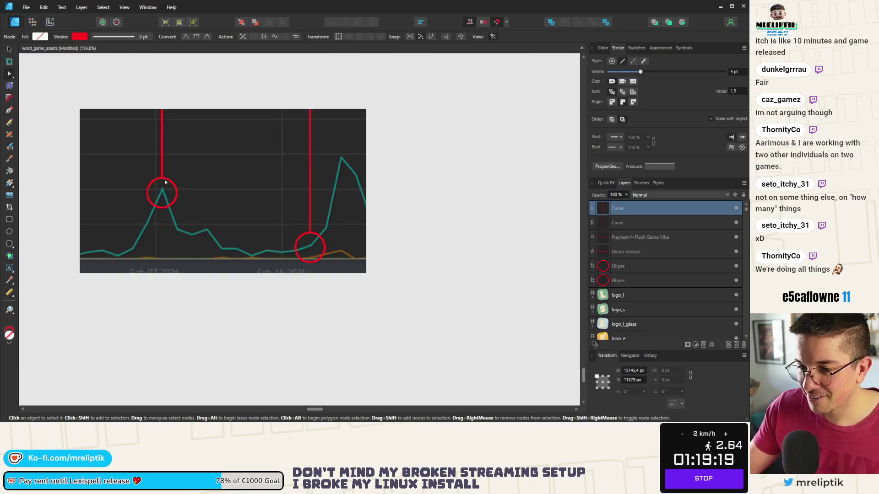
pyautogui.scroll(-3, 46, 115)
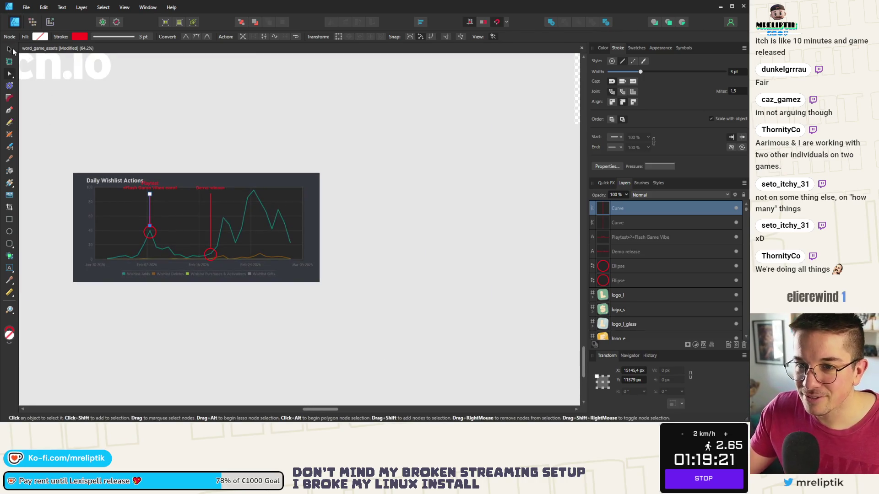
pyautogui.press('v')
pyautogui.click(133, 119)
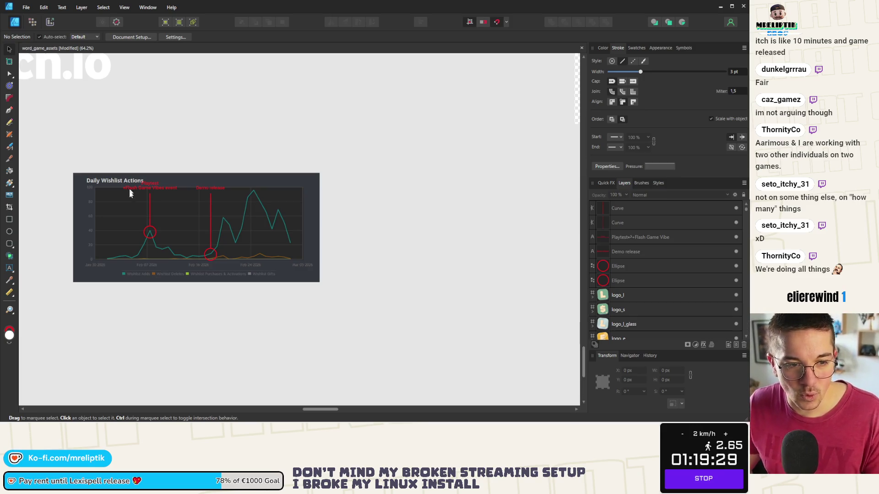
pyautogui.scroll(2, 163, 167)
pyautogui.scroll(3, 166, 176)
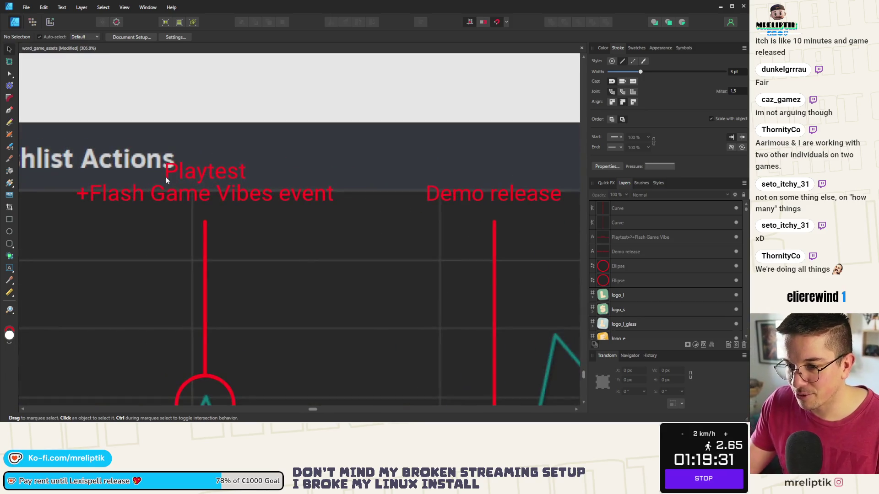
# Undo an accidental label rotation and draw a rectangle around the Playtest label.
pyautogui.click(165, 175)
pyautogui.scroll(-2, 164, 177)
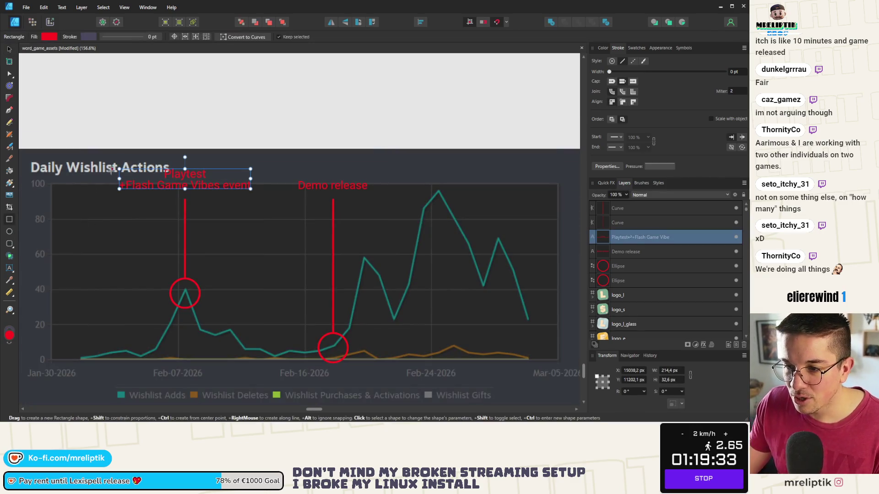
pyautogui.scroll(2, 124, 172)
pyautogui.moveTo(221, 157); pyautogui.dragTo(215, 184)
pyautogui.hotkey('ctrl', 'z')
pyautogui.press('m')
pyautogui.moveTo(108, 159)
pyautogui.mouseDown()
pyautogui.moveTo(332, 212)
pyautogui.moveTo(333, 205)
pyautogui.mouseUp()
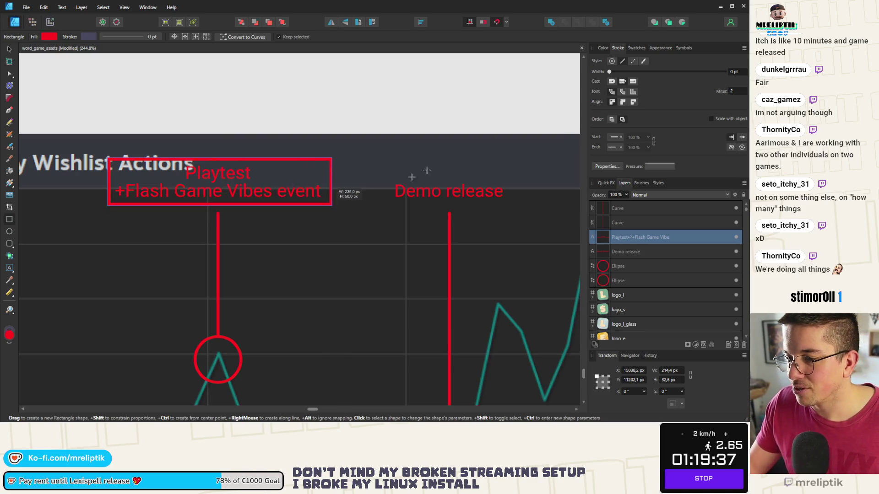
# Fill the rectangle with the sampled chart dark grey and move it beneath the text.
pyautogui.click(601, 48)
pyautogui.moveTo(618, 64); pyautogui.dragTo(388, 163)
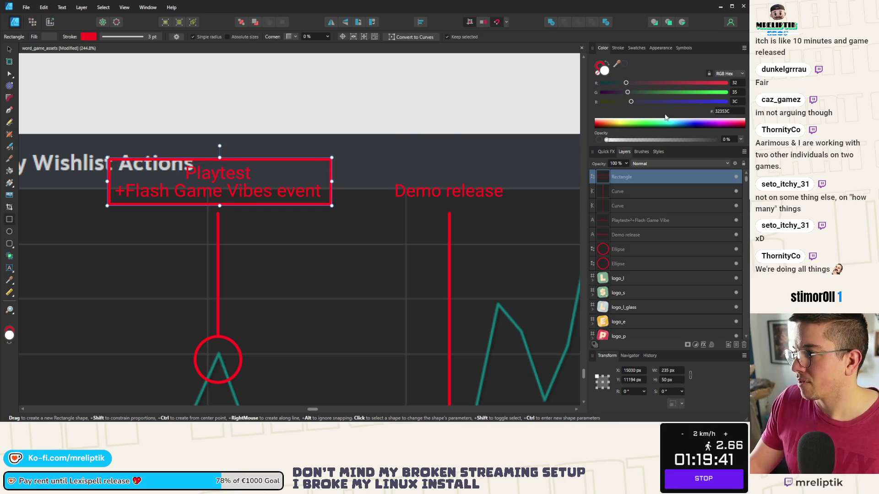
pyautogui.click(617, 64)
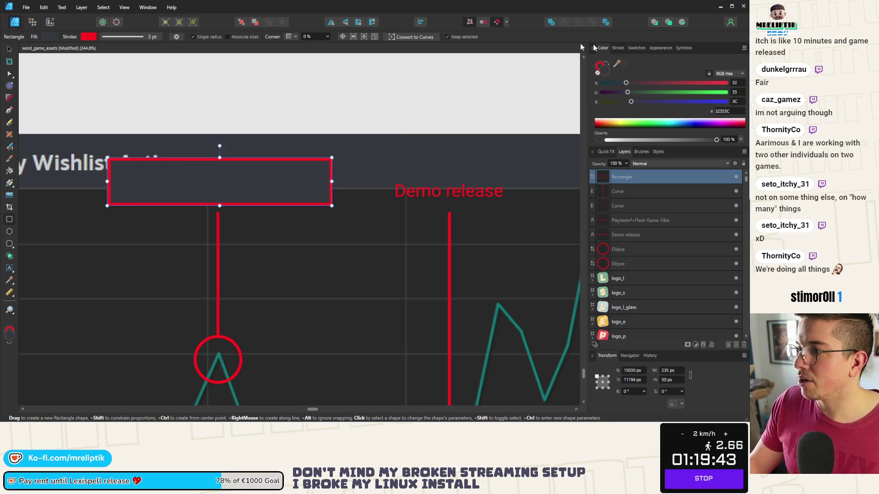
pyautogui.click(254, 23)
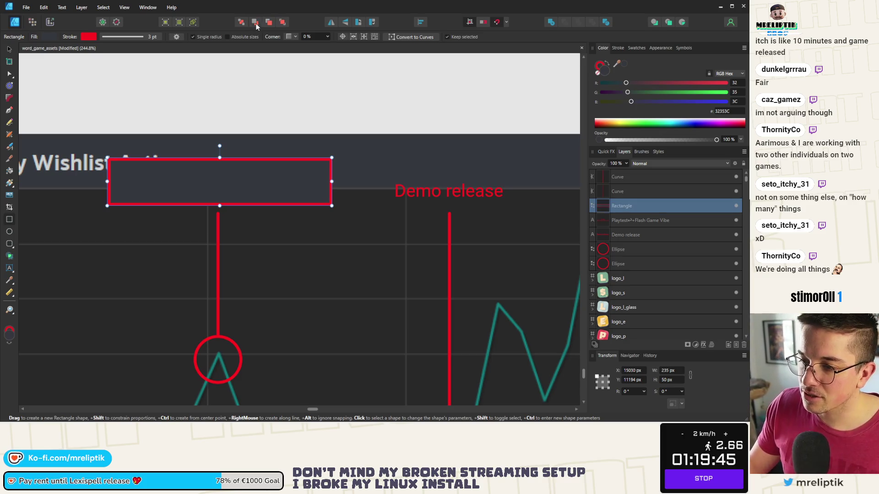
pyautogui.click(254, 23)
pyautogui.click(255, 23)
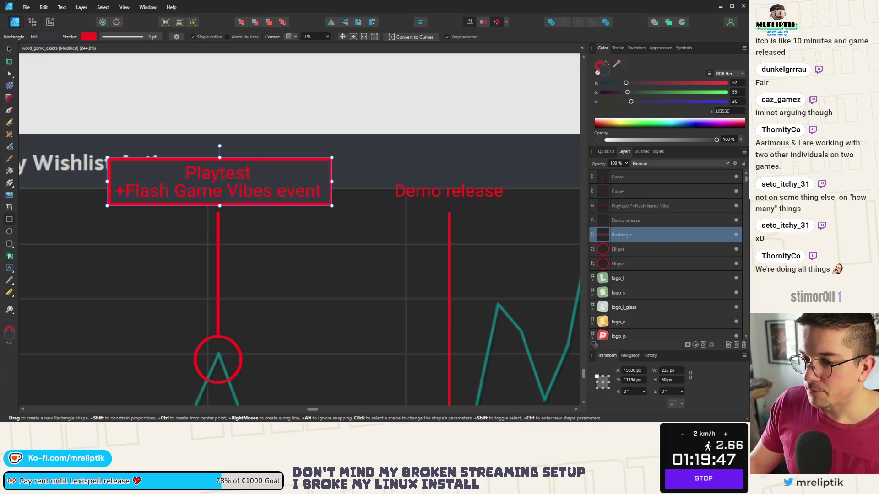
# Set the rectangle's stroke to 0 pt, removing its red border.
pyautogui.click(616, 49)
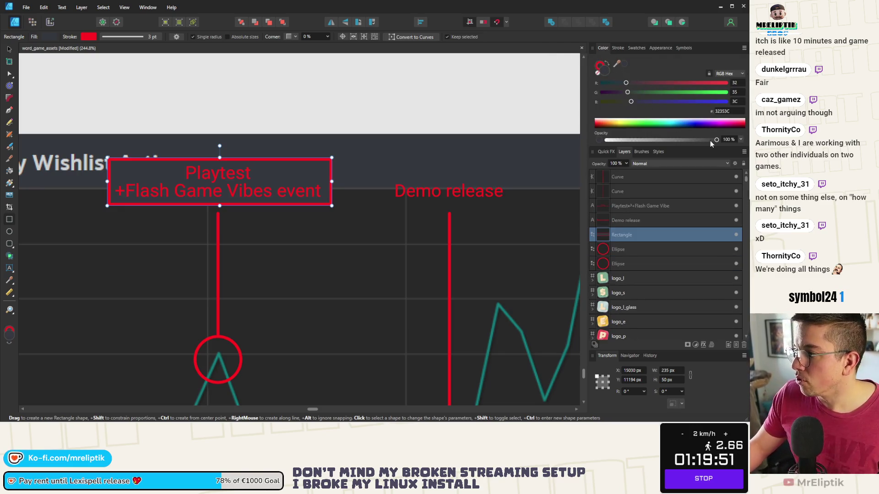
pyautogui.click(617, 48)
pyautogui.moveTo(641, 73); pyautogui.dragTo(609, 72)
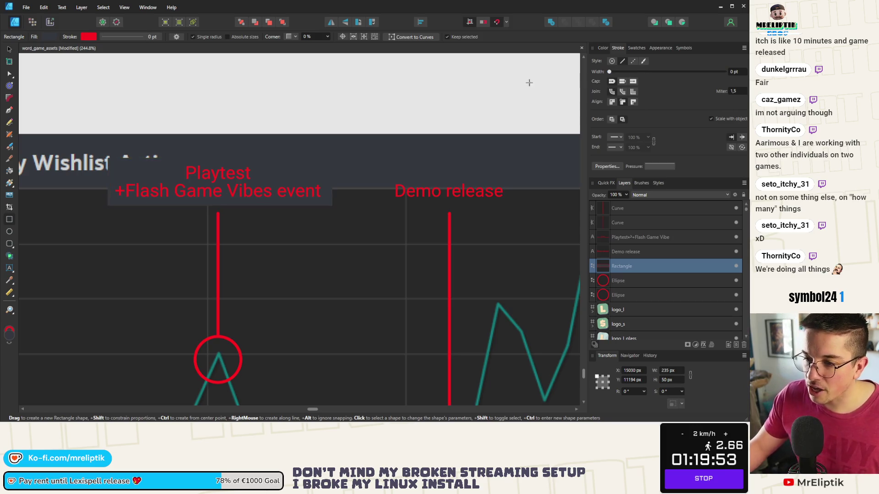
pyautogui.scroll(-4, 162, 172)
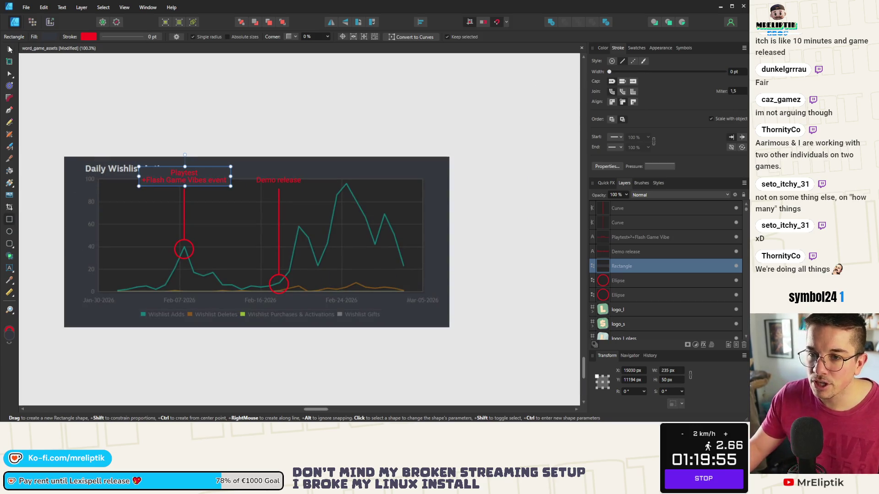
pyautogui.click(10, 49)
pyautogui.click(603, 48)
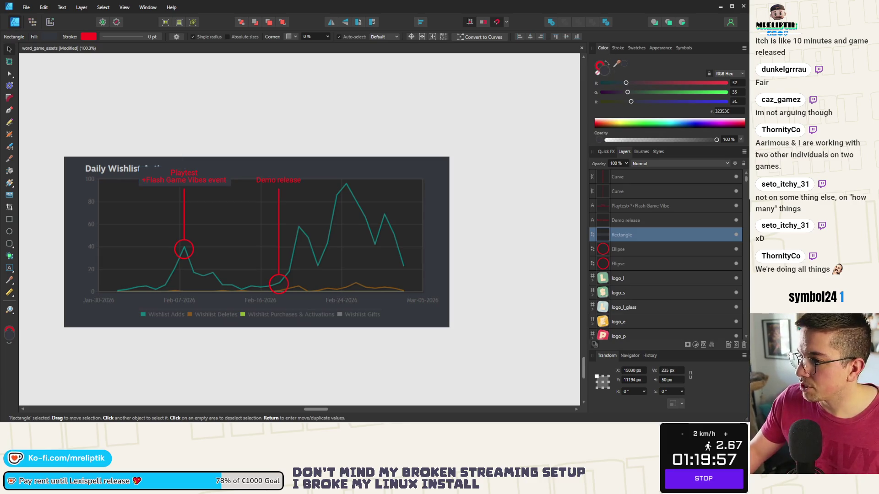
pyautogui.click(216, 111)
pyautogui.scroll(3, 196, 177)
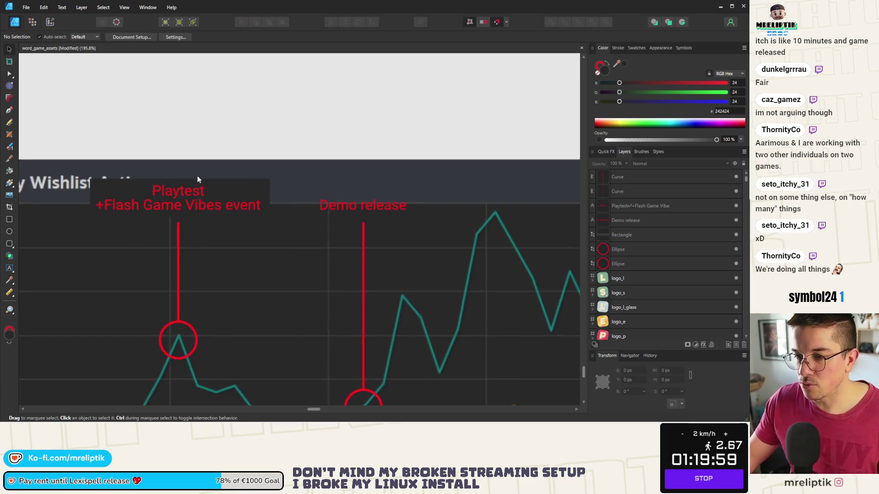
# Change the backing box's fill to black.
pyautogui.click(205, 186)
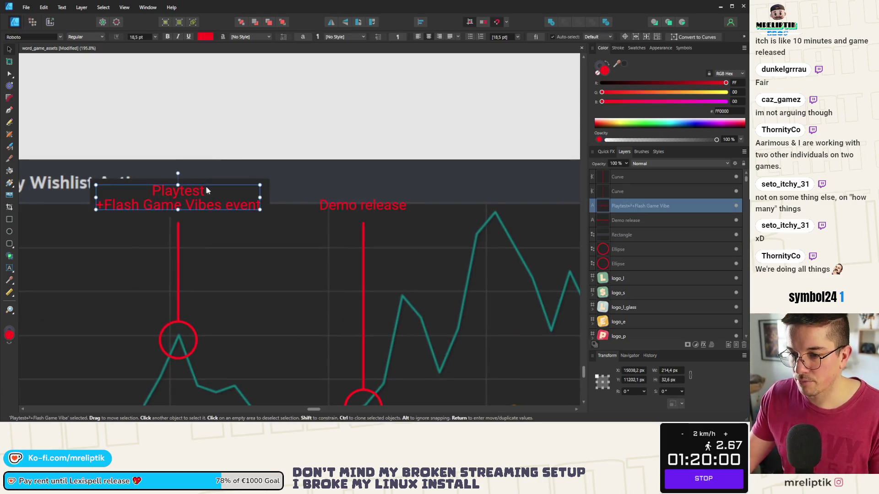
pyautogui.click(267, 191)
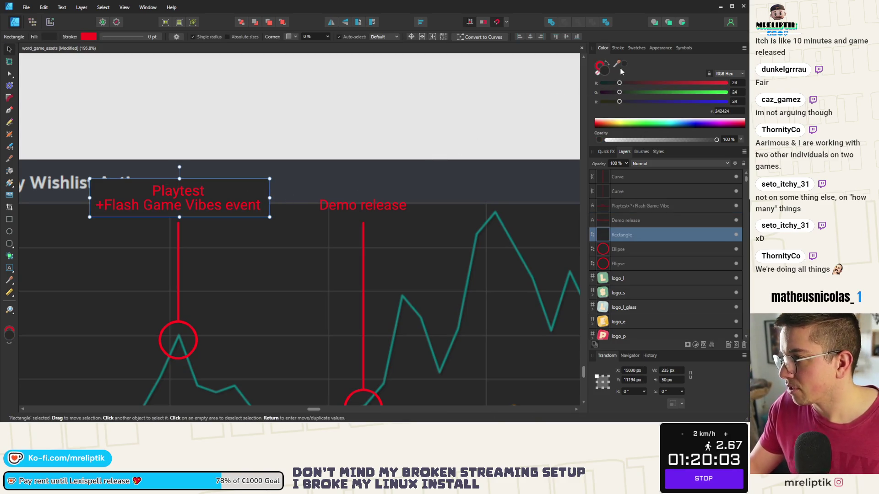
pyautogui.moveTo(631, 125); pyautogui.dragTo(596, 129)
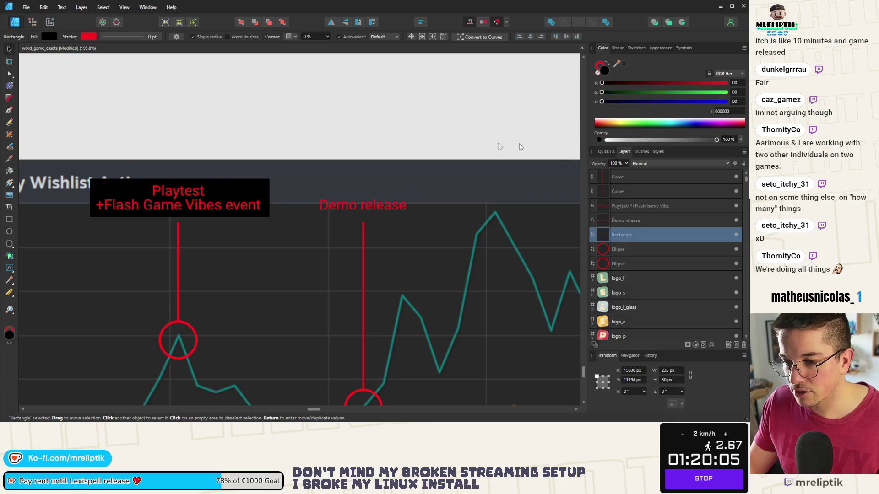
pyautogui.click(146, 157)
pyautogui.scroll(-4, 146, 157)
pyautogui.scroll(3, 146, 157)
# Turn the Playtest label text white.
pyautogui.doubleClick(151, 168)
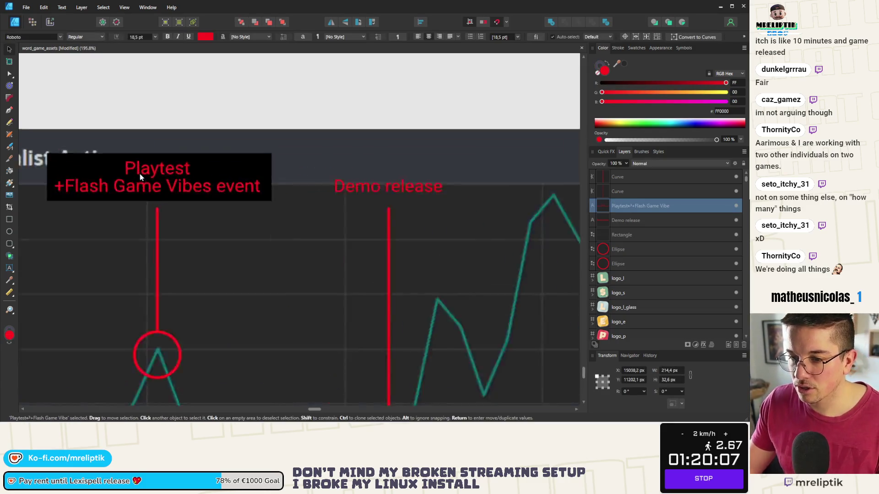
pyautogui.scroll(3, 165, 165)
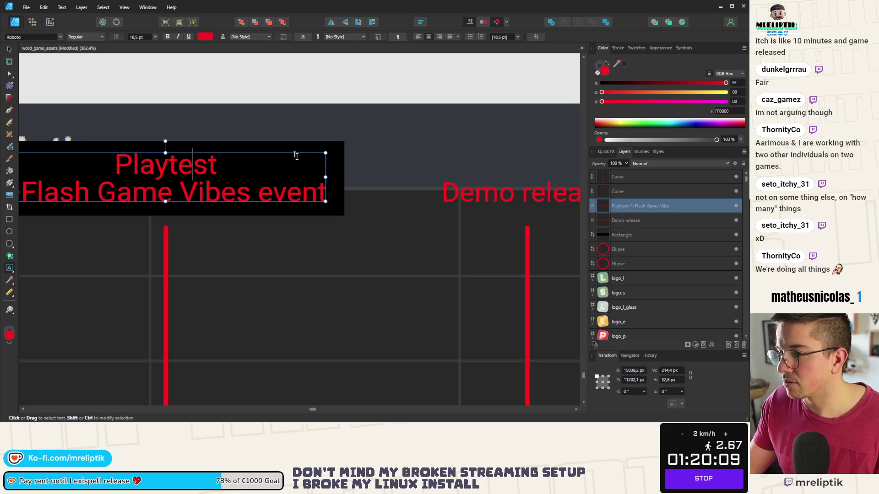
pyautogui.scroll(-3, 246, 155)
pyautogui.press('Escape')
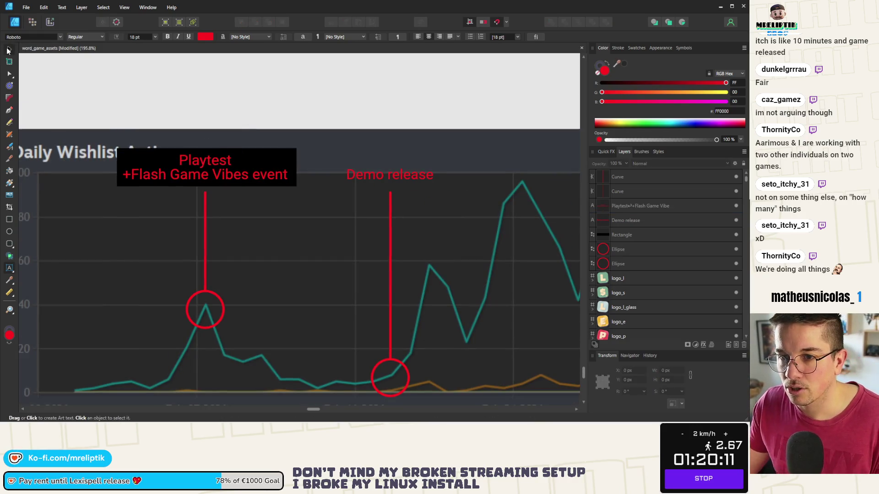
pyautogui.click(8, 51)
pyautogui.click(214, 161)
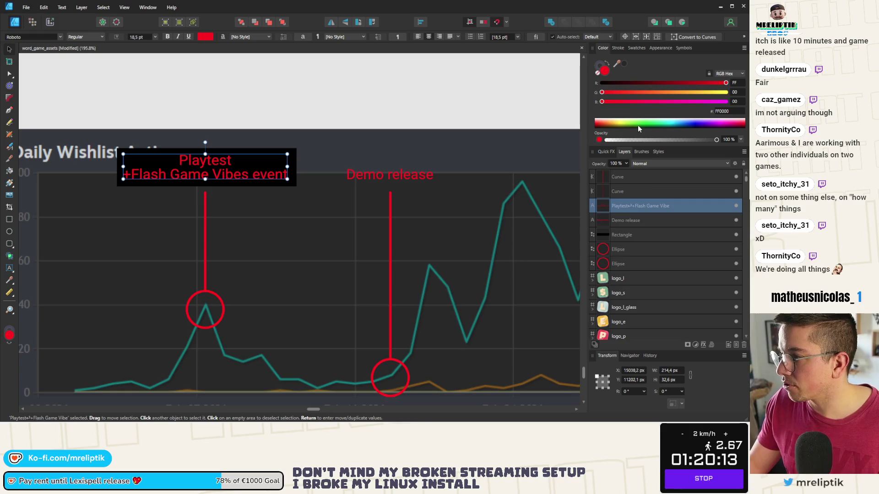
pyautogui.moveTo(637, 129); pyautogui.dragTo(516, 83)
pyautogui.scroll(-3, 161, 158)
pyautogui.scroll(2, 169, 167)
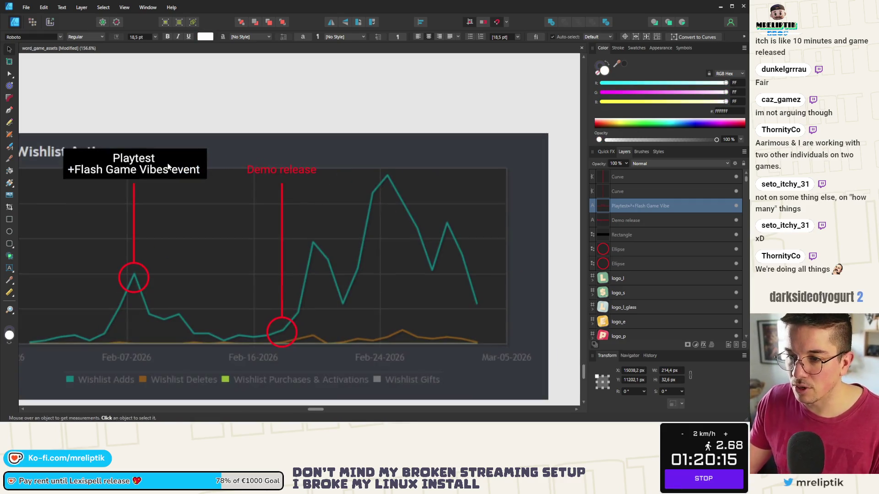
# Reposition text and box, lower the box's top edge slightly, and select the pair.
pyautogui.press('t')
pyautogui.scroll(3, 104, 169)
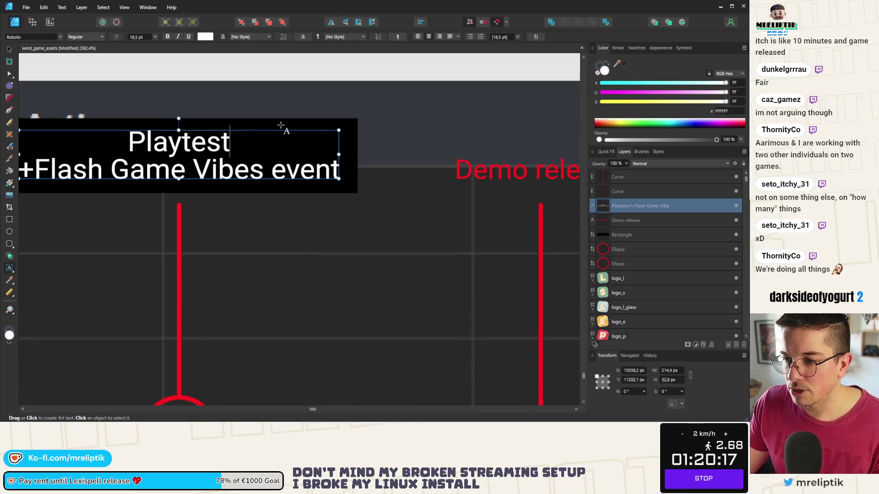
pyautogui.click(281, 126)
pyautogui.scroll(-2, 316, 169)
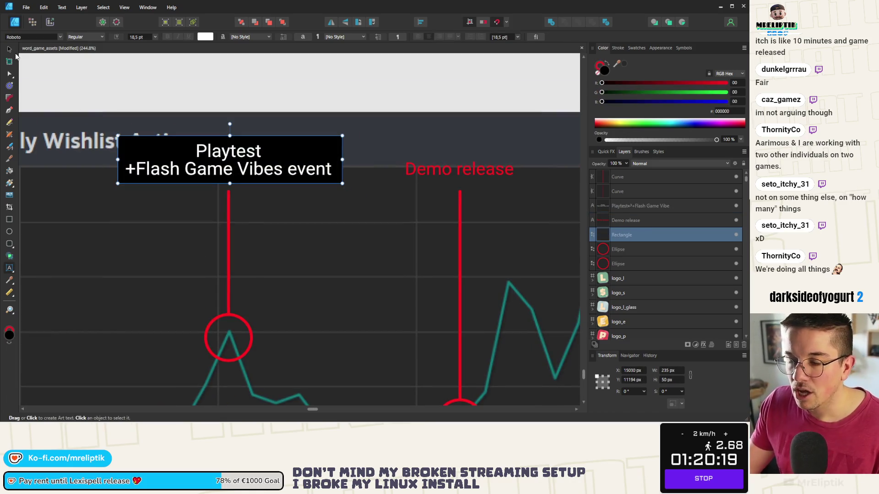
pyautogui.click(9, 49)
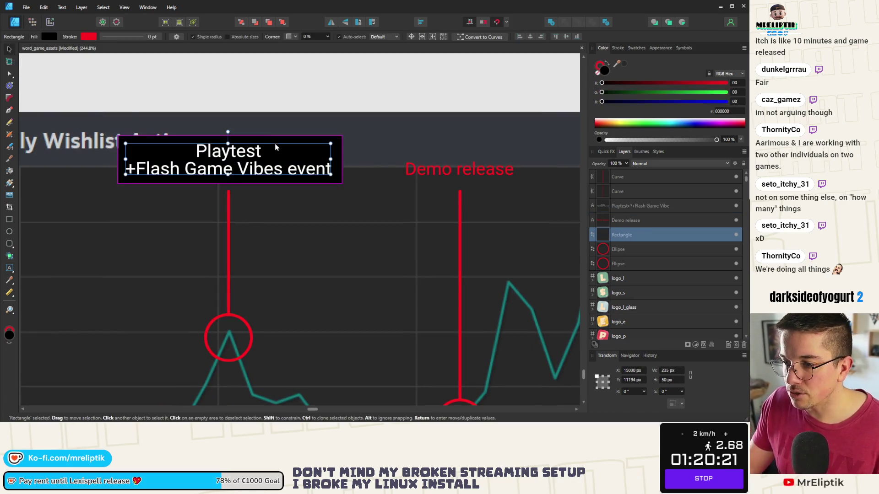
pyautogui.moveTo(275, 147); pyautogui.dragTo(237, 160)
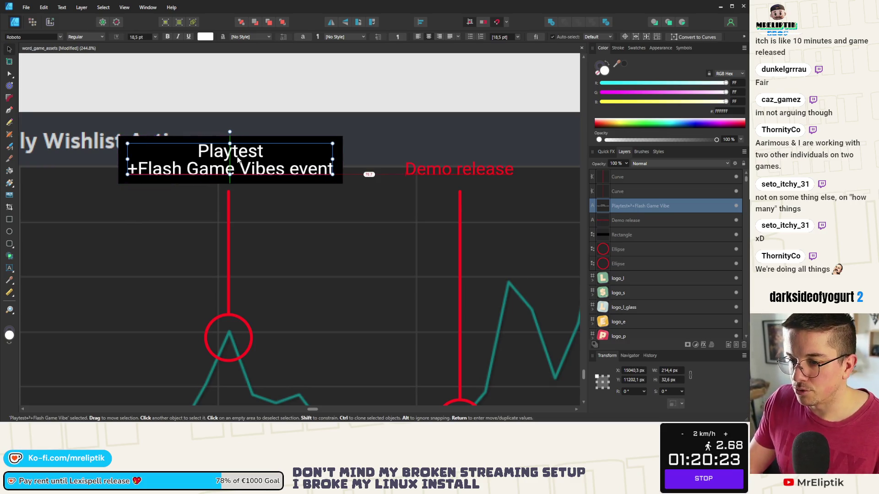
pyautogui.moveTo(294, 135); pyautogui.dragTo(292, 140)
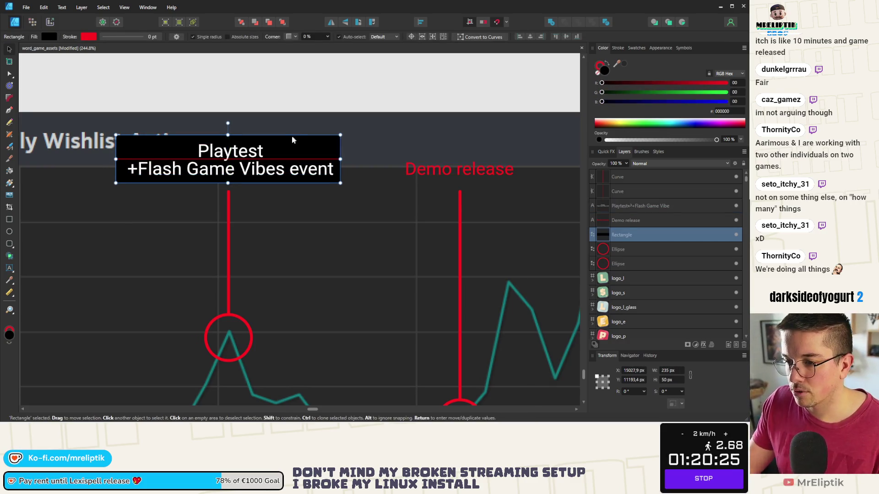
pyautogui.scroll(-2, 199, 154)
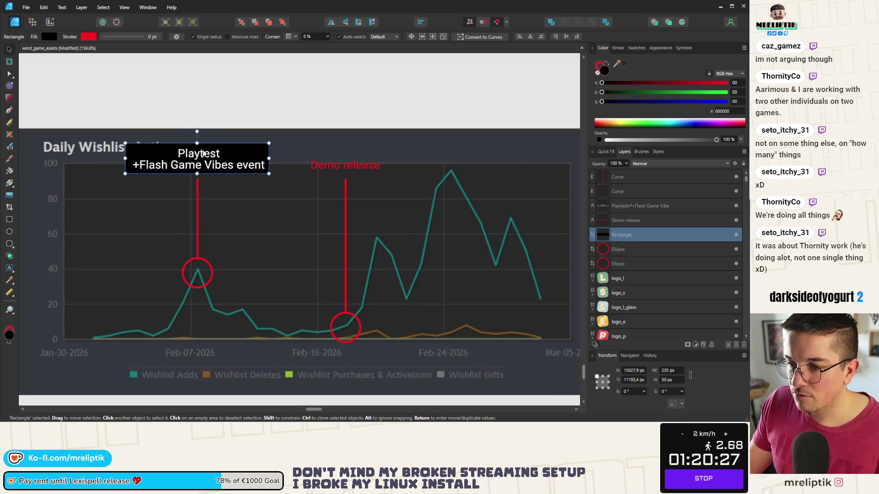
pyautogui.scroll(3, 201, 154)
pyautogui.moveTo(178, 128); pyautogui.dragTo(179, 135)
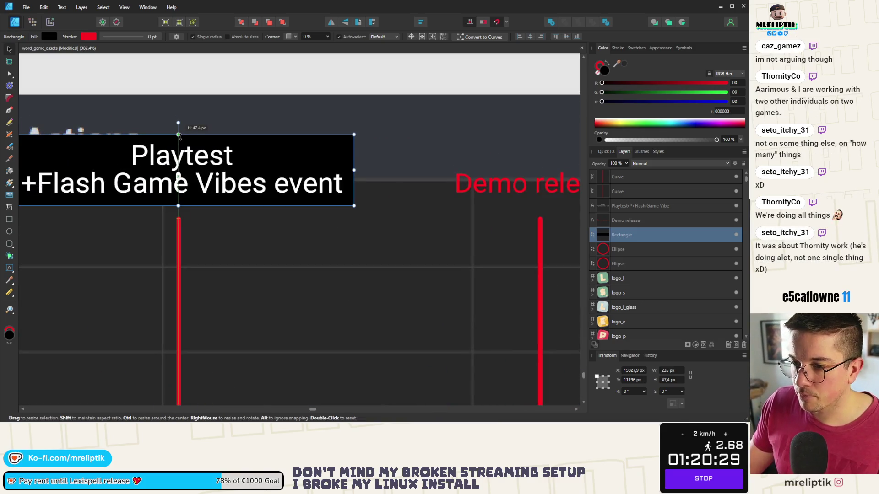
pyautogui.scroll(-1, 178, 140)
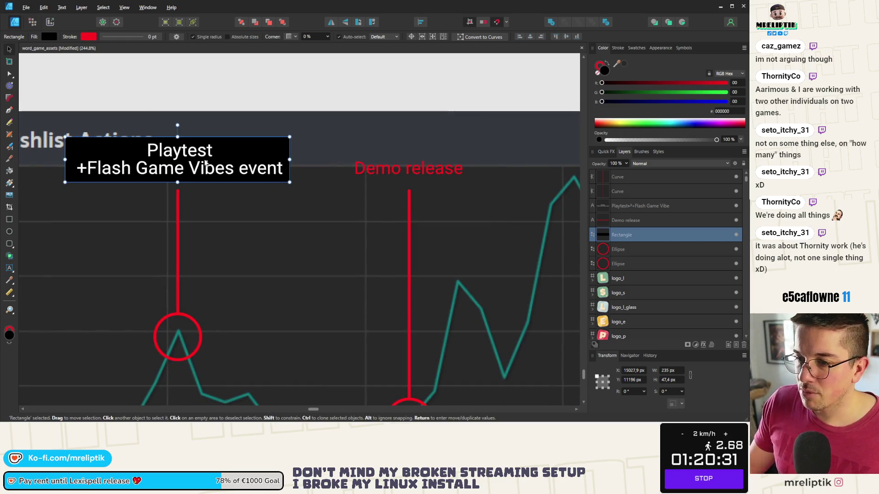
pyautogui.press('Escape')
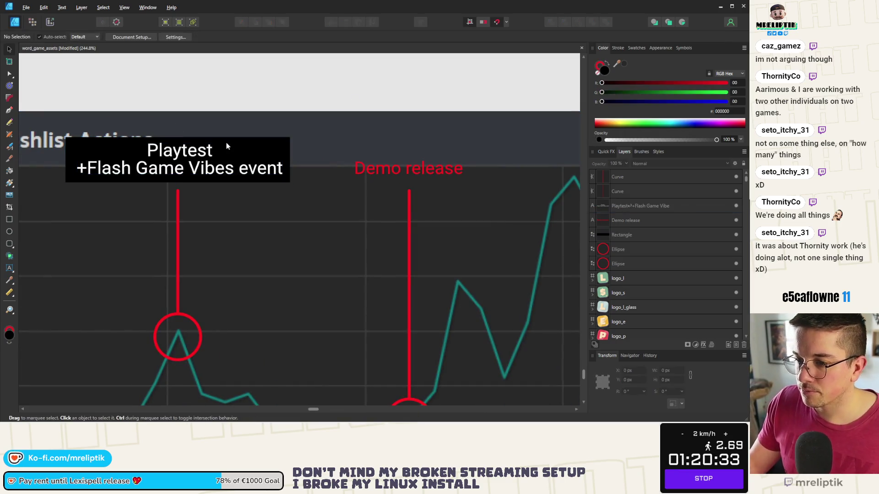
pyautogui.click(226, 143)
pyautogui.keyDown('shift'); pyautogui.click(179, 151); pyautogui.keyUp('shift')
# Alt-drag a copy of the boxed label over Demo release and retype it as 'Demo release'.
pyautogui.moveTo(68, 154); pyautogui.dragTo(268, 154)
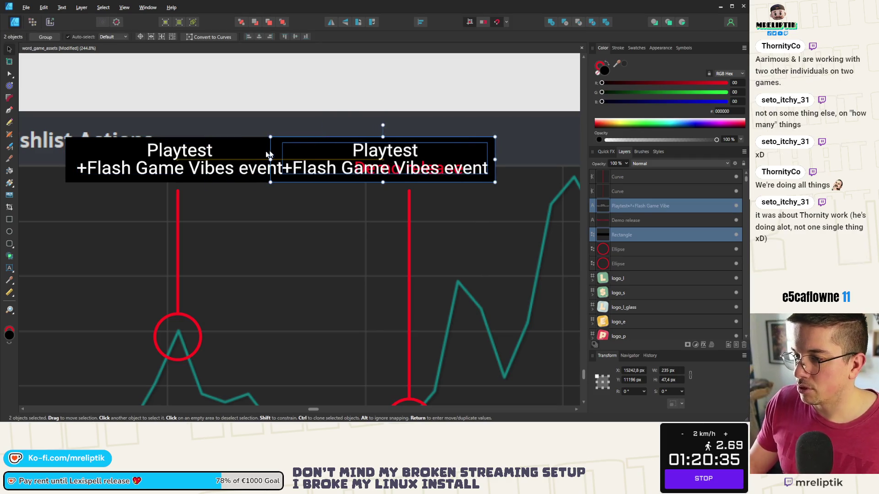
pyautogui.scroll(-1, 268, 154)
pyautogui.press('t')
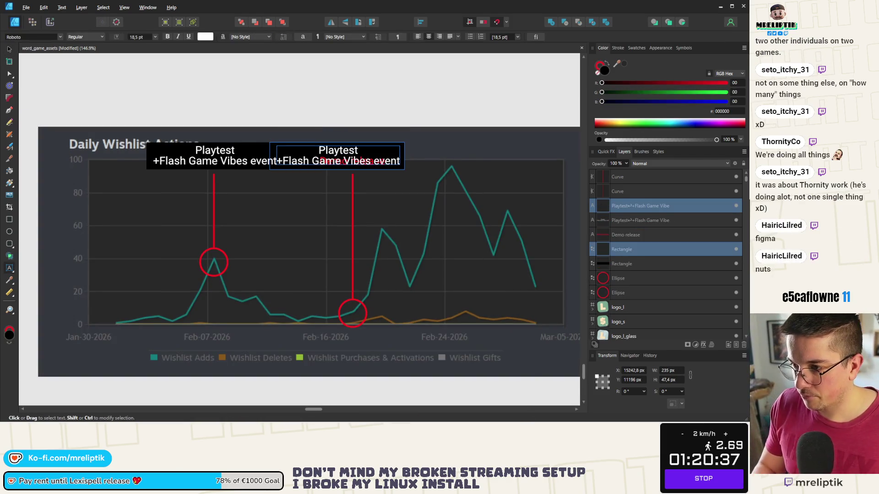
pyautogui.doubleClick(337, 150)
pyautogui.hotkey('ctrl', 'a')
pyautogui.write('Demo release')
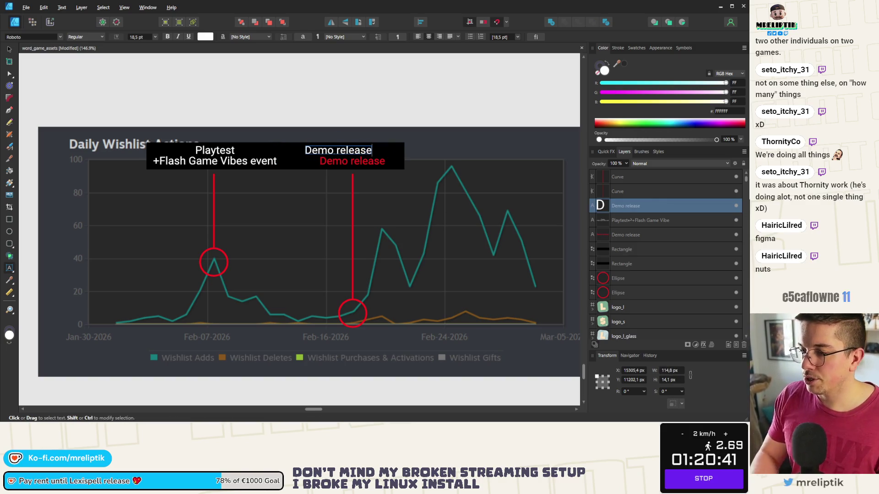
pyautogui.press('Escape')
pyautogui.press('v')
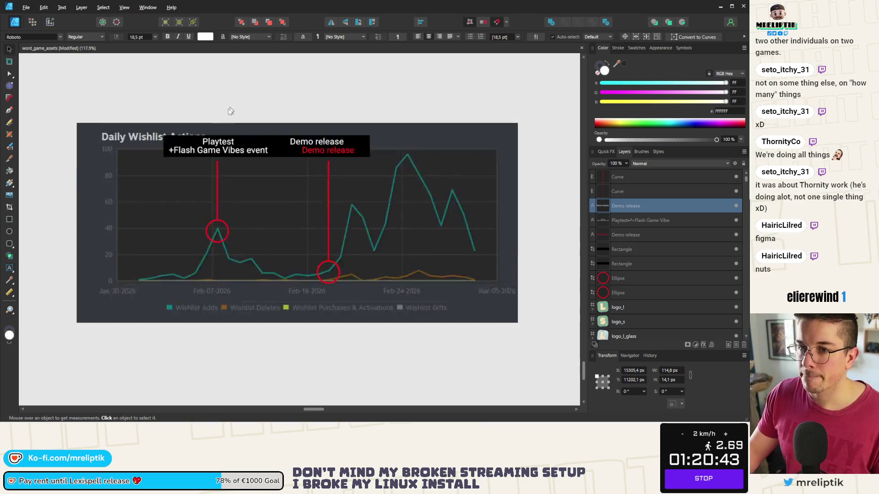
pyautogui.scroll(1, 275, 137)
# Delete the red Demo release text, narrow and centre the black box, then copy the pair to the right.
pyautogui.click(283, 156)
pyautogui.press('Delete')
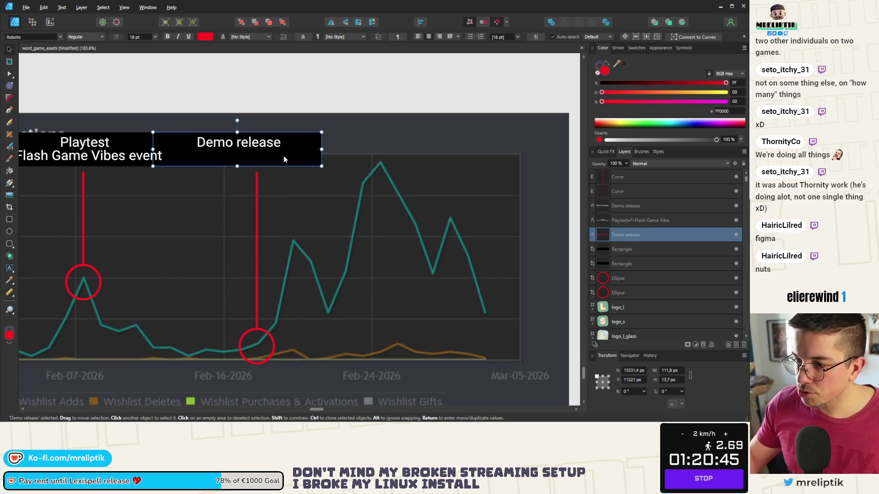
pyautogui.click(297, 163)
pyautogui.moveTo(322, 149)
pyautogui.mouseDown()
pyautogui.moveTo(293, 149)
pyautogui.moveTo(319, 149)
pyautogui.mouseUp()
pyautogui.moveTo(251, 146); pyautogui.dragTo(259, 154)
pyautogui.keyDown('shift'); pyautogui.click(239, 154); pyautogui.keyUp('shift')
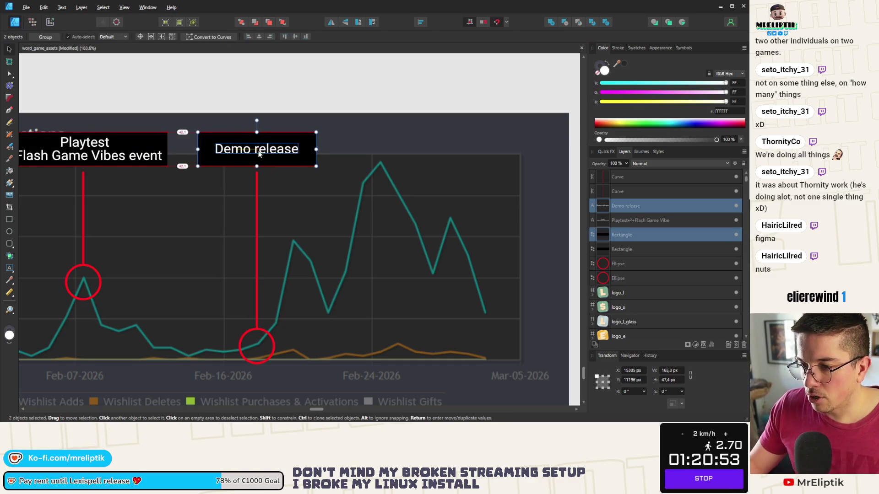
pyautogui.scroll(-3, 223, 165)
pyautogui.scroll(-1, 214, 191)
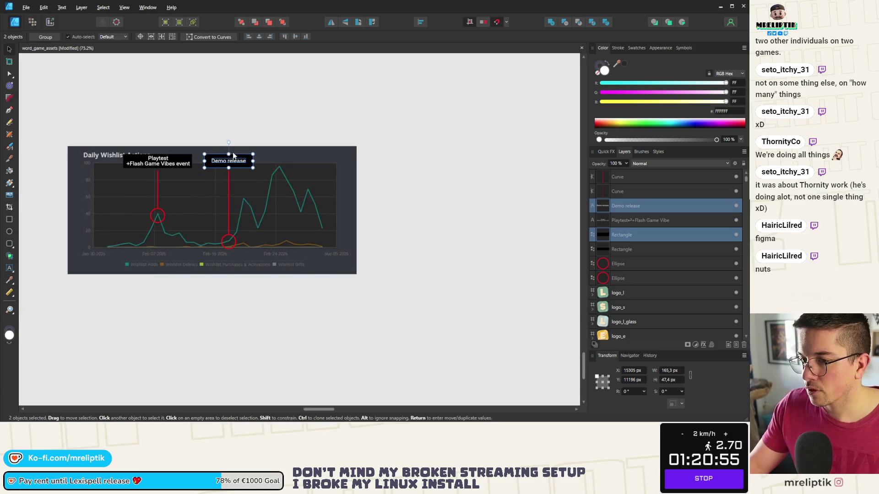
pyautogui.scroll(4, 233, 152)
pyautogui.moveTo(280, 166); pyautogui.dragTo(440, 166)
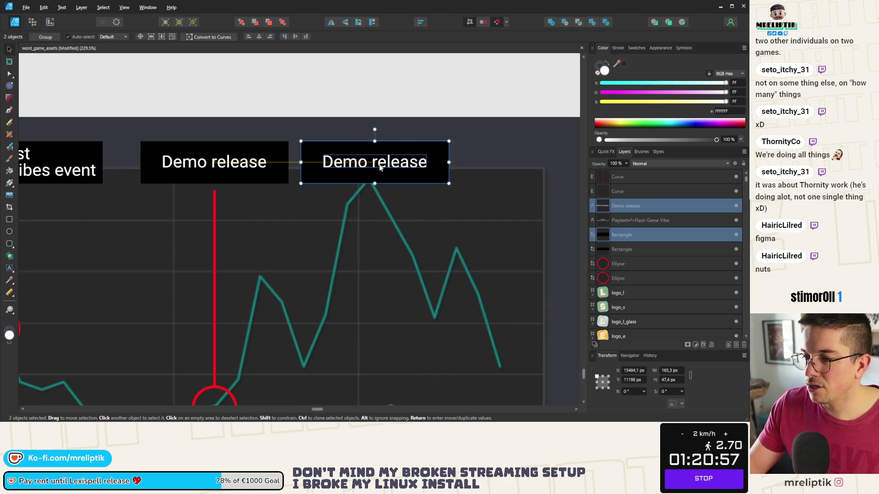
# Retype the copied label as 'Itch front page'.
pyautogui.doubleClick(374, 162)
pyautogui.hotkey('ctrl', 'a')
pyautogui.write('I')
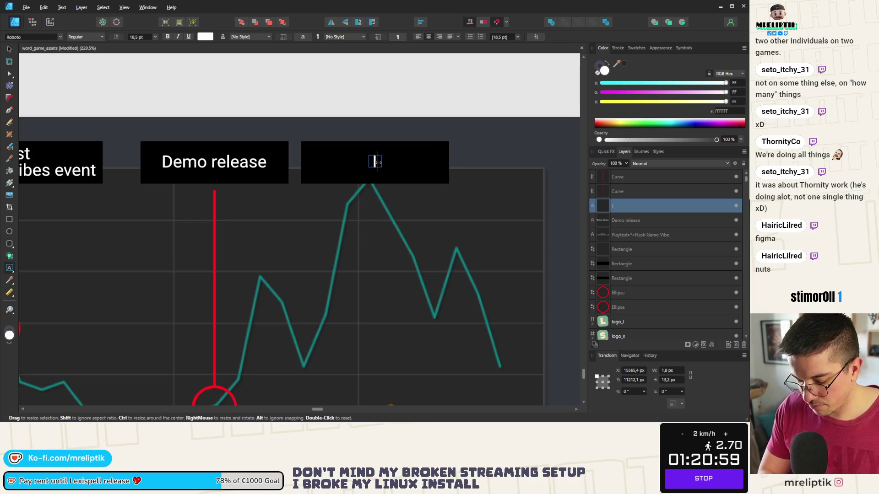
pyautogui.write('TCH')
pyautogui.press('BackSpace')
pyautogui.press('BackSpace')
pyautogui.write('t')
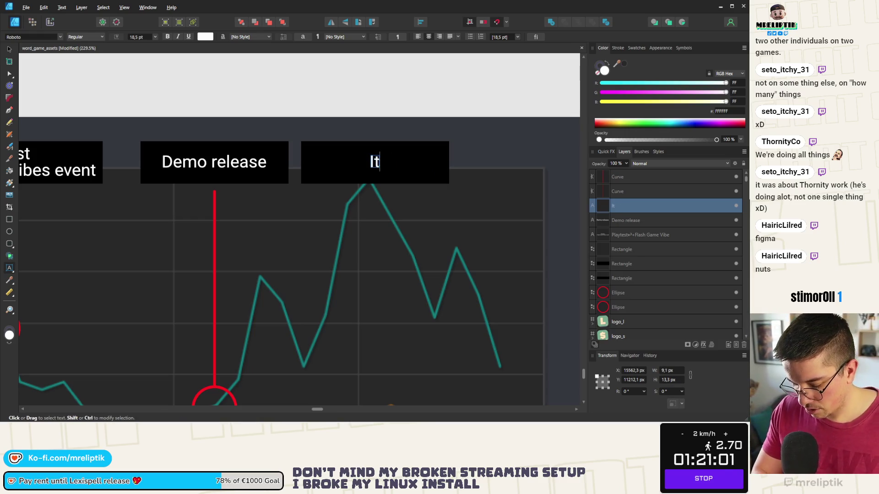
pyautogui.write('ch feature')
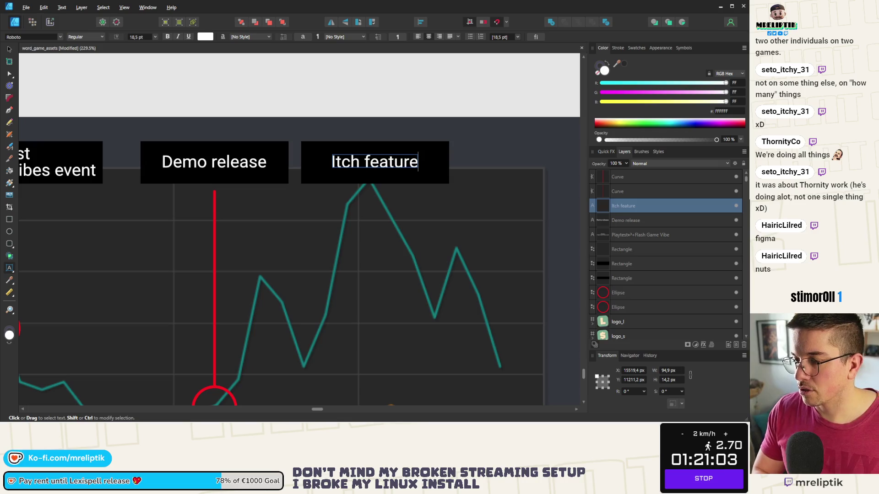
pyautogui.press('BackSpace')
pyautogui.press('BackSpace')
pyautogui.press('BackSpace')
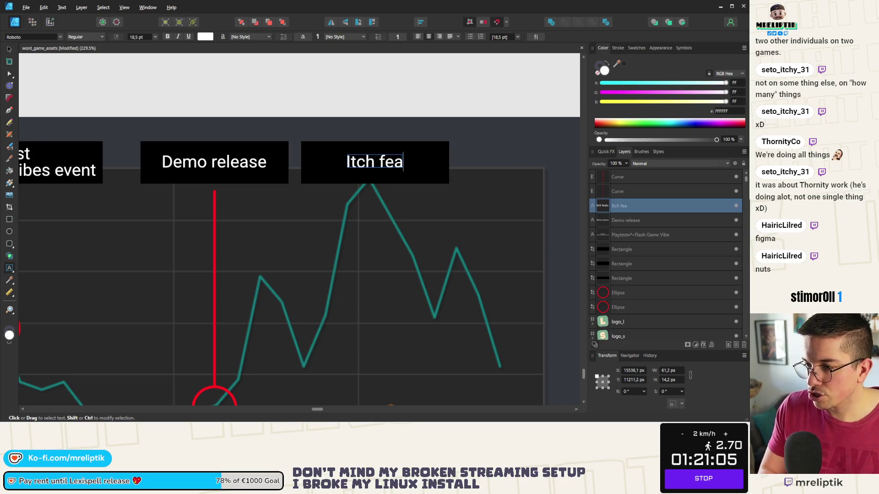
pyautogui.press('BackSpace')
pyautogui.press('BackSpace')
pyautogui.press('BackSpace')
pyautogui.write('frontpag')
pyautogui.press('BackSpace')
pyautogui.press('BackSpace')
pyautogui.press('BackSpace')
pyautogui.write('page')
pyautogui.press('Escape')
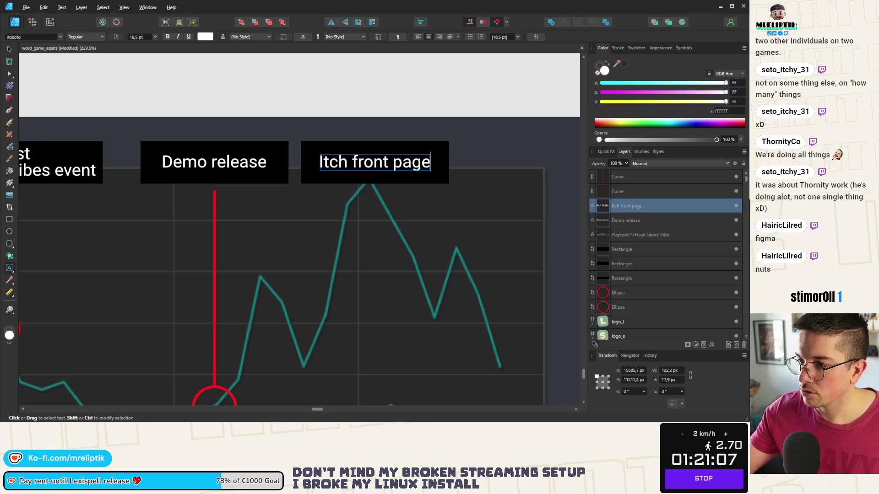
pyautogui.scroll(-3, 285, 93)
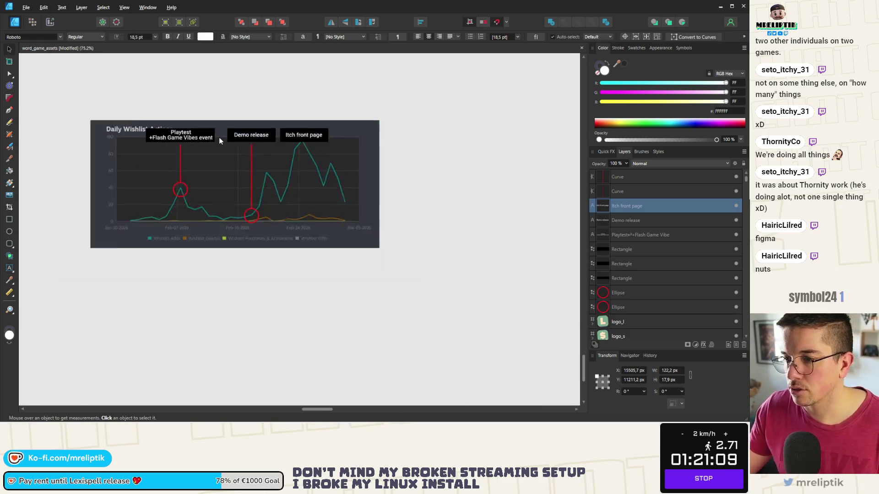
# Alt-drag a red circle onto the chart's highest peak.
pyautogui.click(280, 92)
pyautogui.scroll(1, 233, 130)
pyautogui.scroll(1, 234, 130)
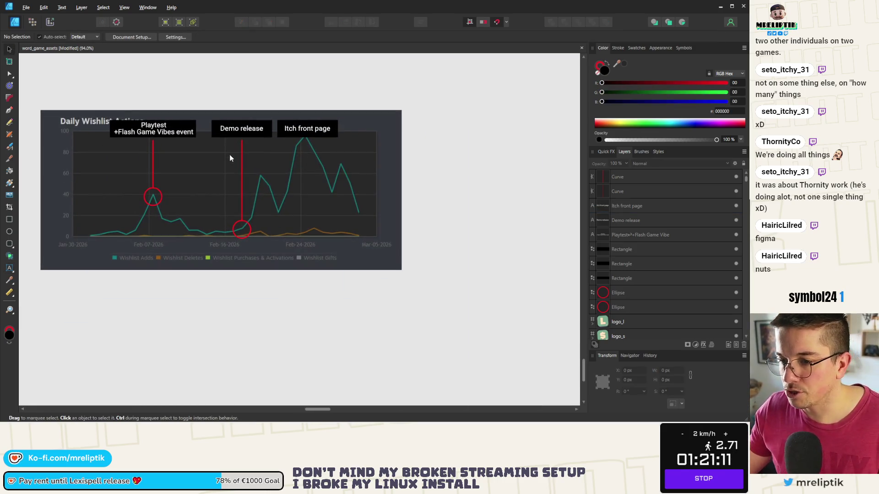
pyautogui.click(299, 127)
pyautogui.scroll(2, 212, 127)
pyautogui.click(269, 279)
pyautogui.moveTo(266, 279); pyautogui.dragTo(367, 138)
pyautogui.scroll(-1, 364, 134)
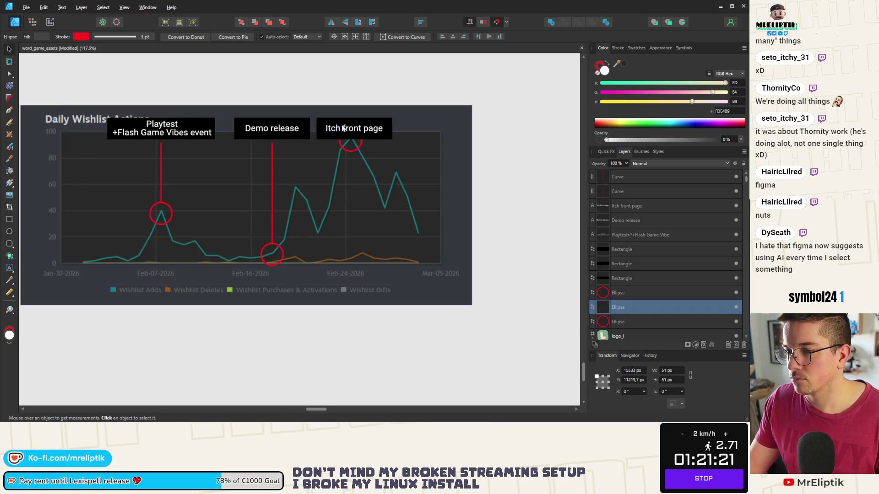
pyautogui.scroll(3, 362, 131)
# Move the Itch front page label and its box down below the peak.
pyautogui.click(361, 128)
pyautogui.moveTo(361, 128); pyautogui.dragTo(355, 112)
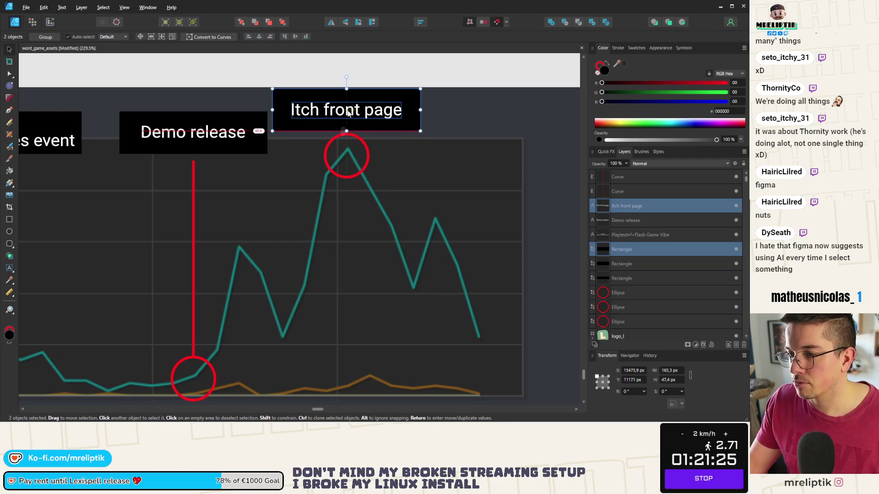
pyautogui.scroll(-2, 286, 154)
pyautogui.click(249, 133)
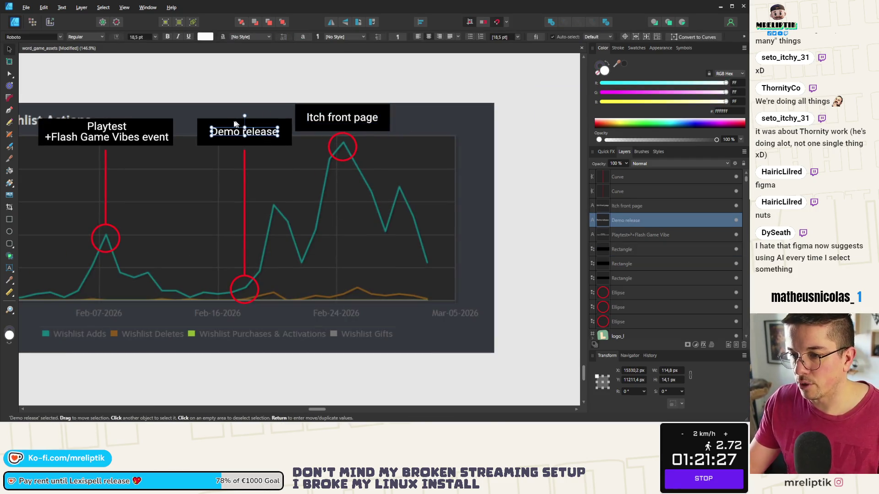
pyautogui.keyDown('shift'); pyautogui.click(250, 136); pyautogui.keyUp('shift')
pyautogui.scroll(-2, 235, 139)
pyautogui.click(229, 104)
pyautogui.scroll(1, 230, 103)
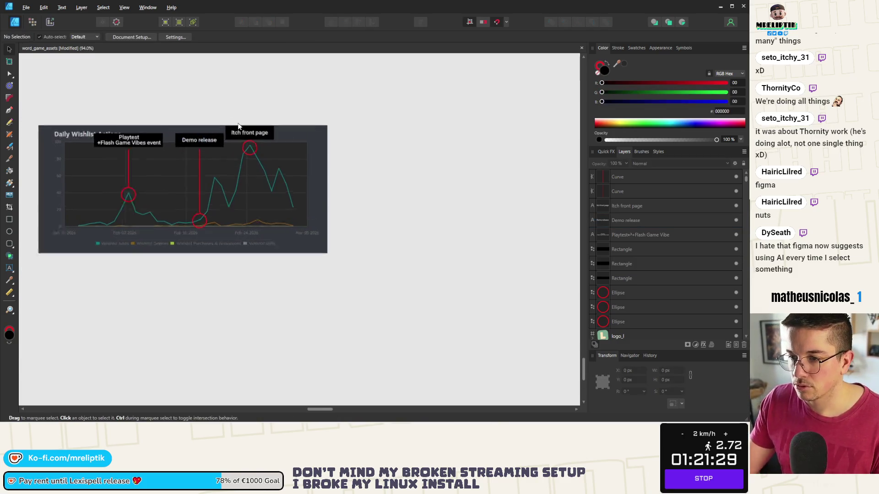
pyautogui.scroll(3, 283, 148)
pyautogui.click(286, 153)
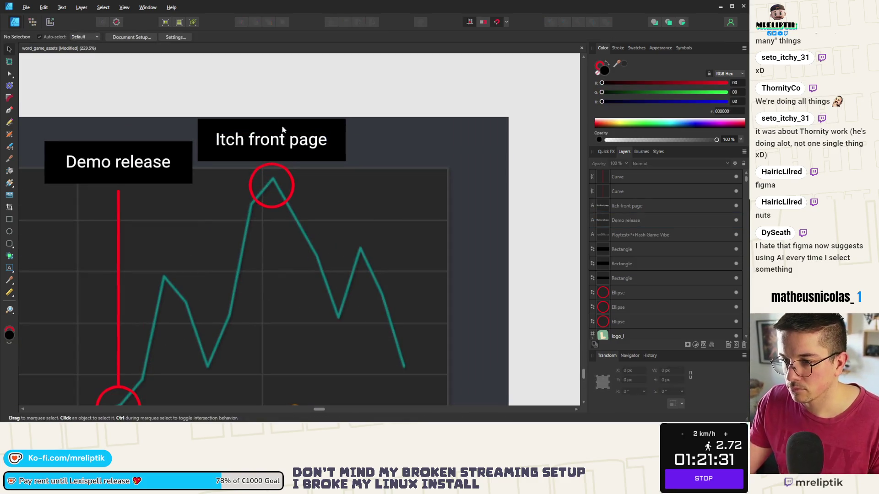
pyautogui.click(282, 126)
pyautogui.keyDown('shift'); pyautogui.click(280, 141); pyautogui.keyUp('shift')
pyautogui.moveTo(278, 140); pyautogui.dragTo(279, 269)
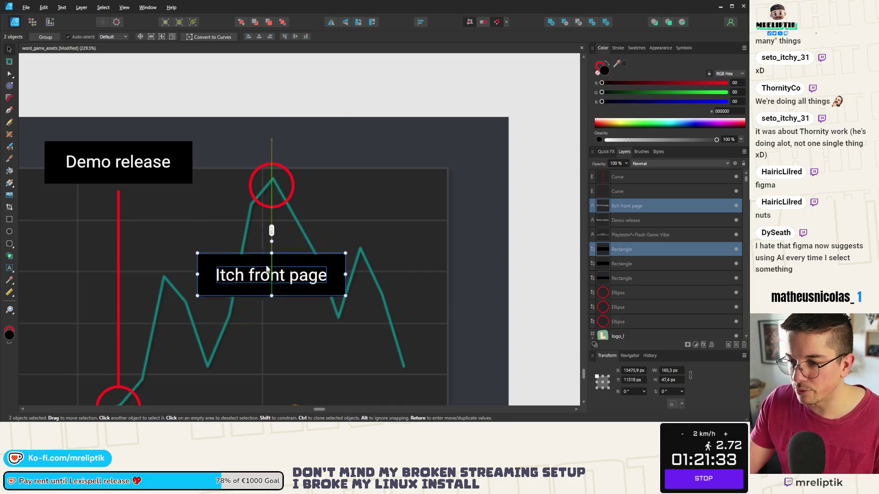
pyautogui.scroll(-3, 214, 248)
pyautogui.click(186, 227)
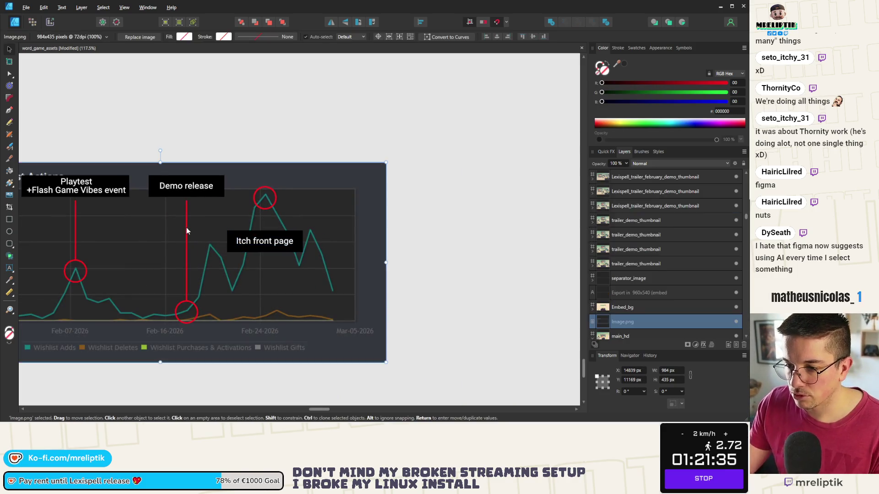
# Copy the Demo release line to the peak, shorten both ends and align it under the circle.
pyautogui.moveTo(234, 218); pyautogui.dragTo(260, 219)
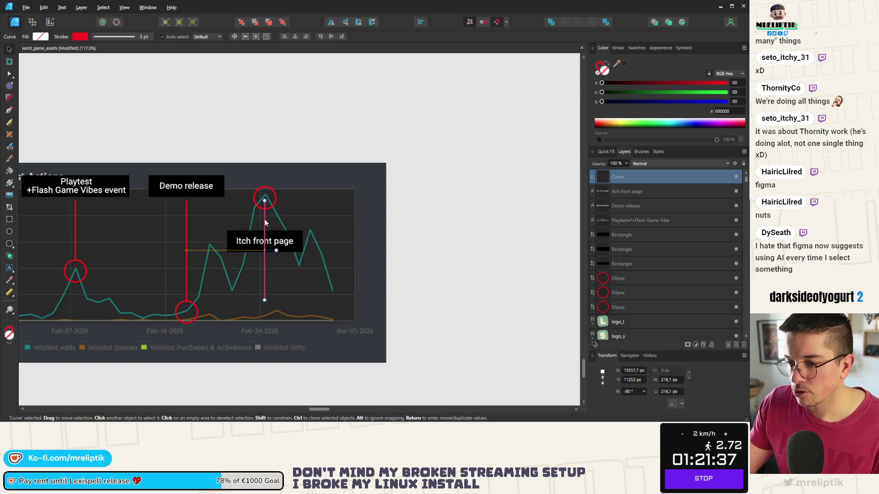
pyautogui.scroll(3, 265, 219)
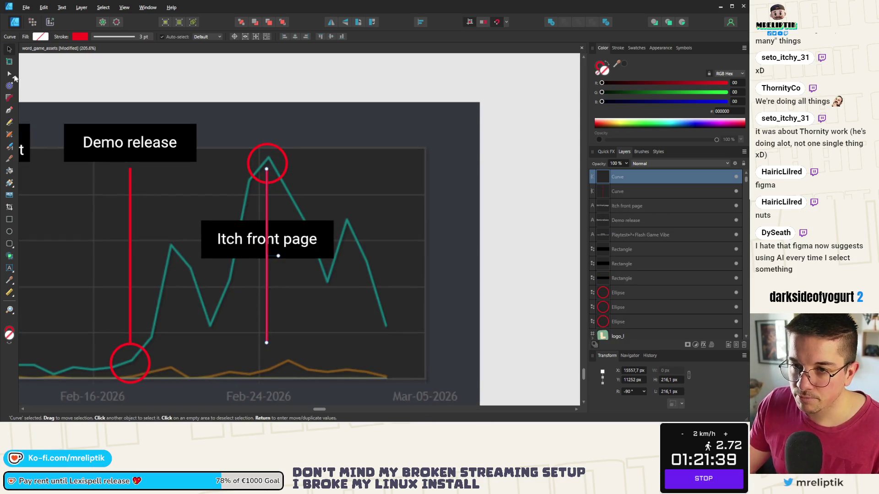
pyautogui.click(10, 73)
pyautogui.scroll(4, 267, 171)
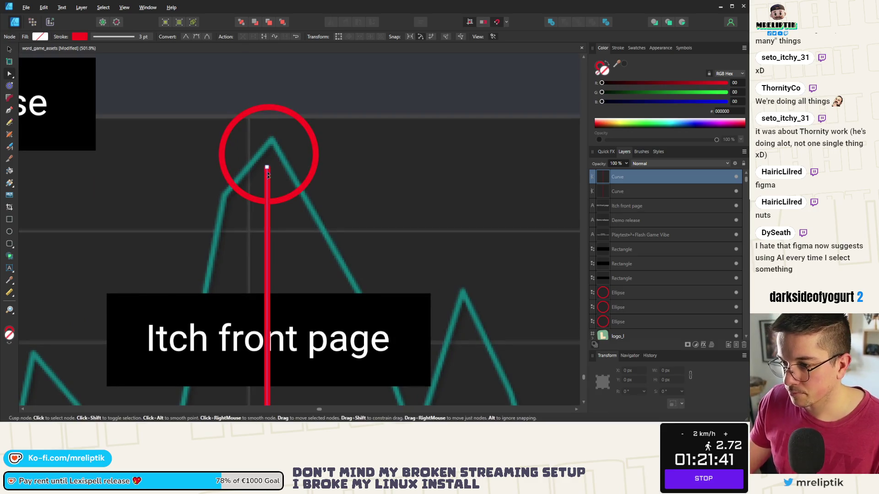
pyautogui.moveTo(266, 169); pyautogui.dragTo(266, 202)
pyautogui.scroll(-4, 250, 206)
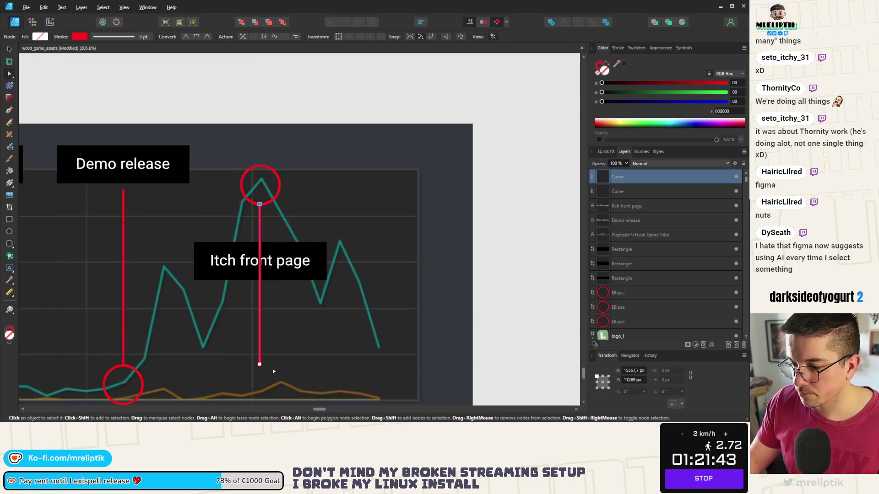
pyautogui.moveTo(259, 364); pyautogui.dragTo(249, 239)
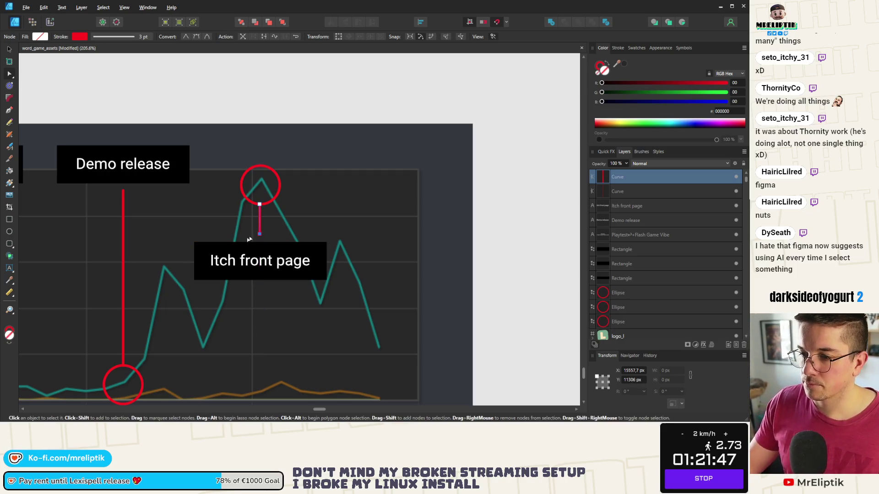
pyautogui.press('v')
pyautogui.scroll(1, 226, 206)
pyautogui.scroll(2, 250, 223)
pyautogui.scroll(1, 324, 264)
pyautogui.moveTo(326, 265); pyautogui.dragTo(330, 260)
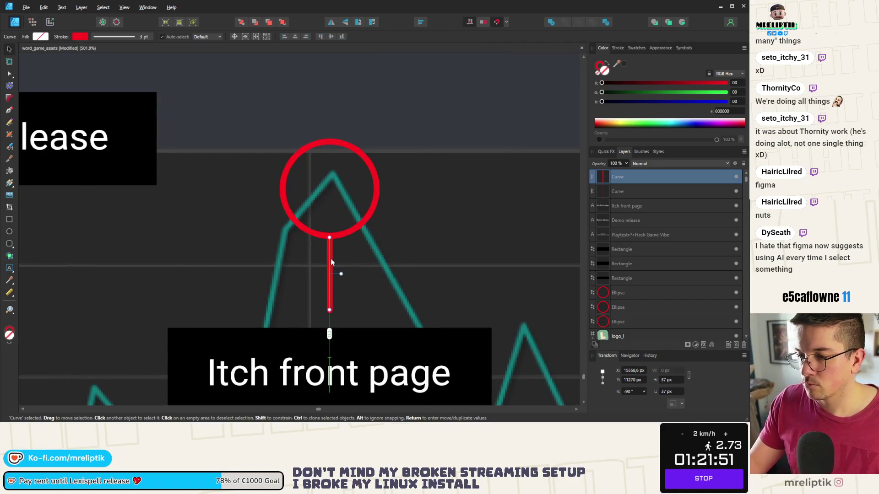
pyautogui.scroll(-2, 330, 259)
pyautogui.scroll(1, 266, 252)
pyautogui.scroll(1, 301, 294)
# Raise the Itch front page label and box to meet the pointer line.
pyautogui.click(299, 289)
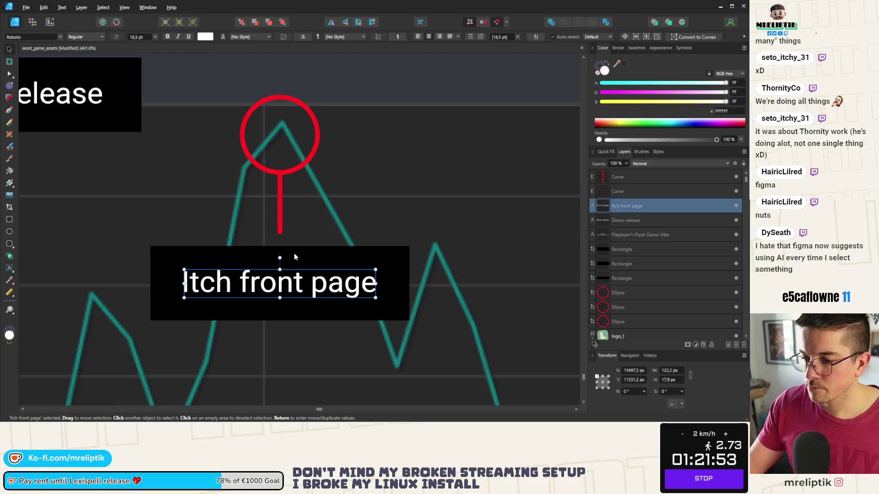
pyautogui.keyDown('shift'); pyautogui.click(294, 257); pyautogui.keyUp('shift')
pyautogui.moveTo(294, 257); pyautogui.dragTo(278, 288)
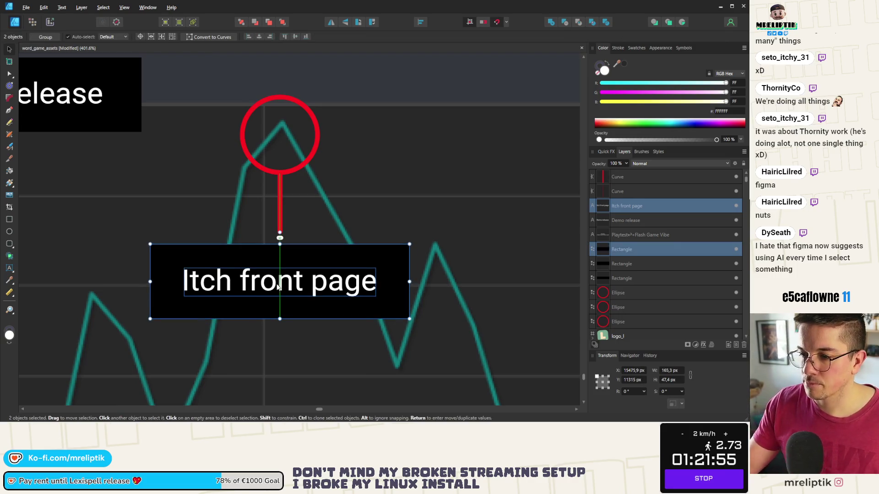
pyautogui.scroll(-5, 259, 239)
pyautogui.click(246, 151)
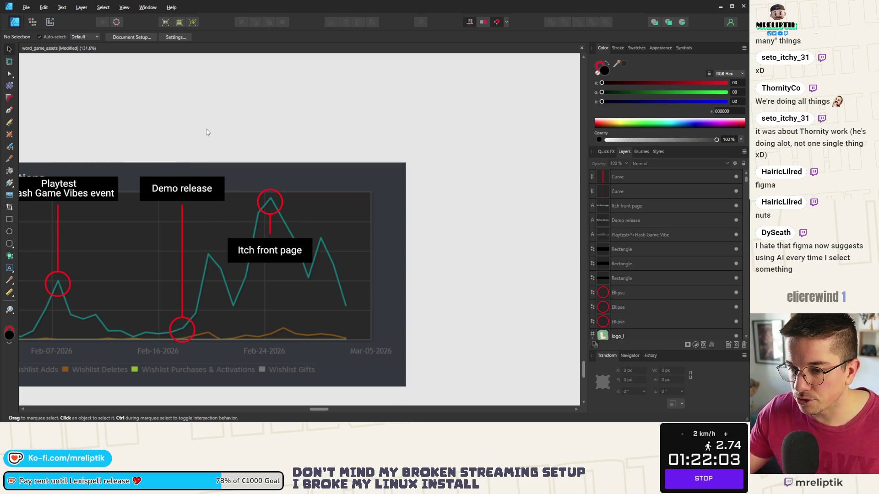
pyautogui.scroll(-2, 222, 138)
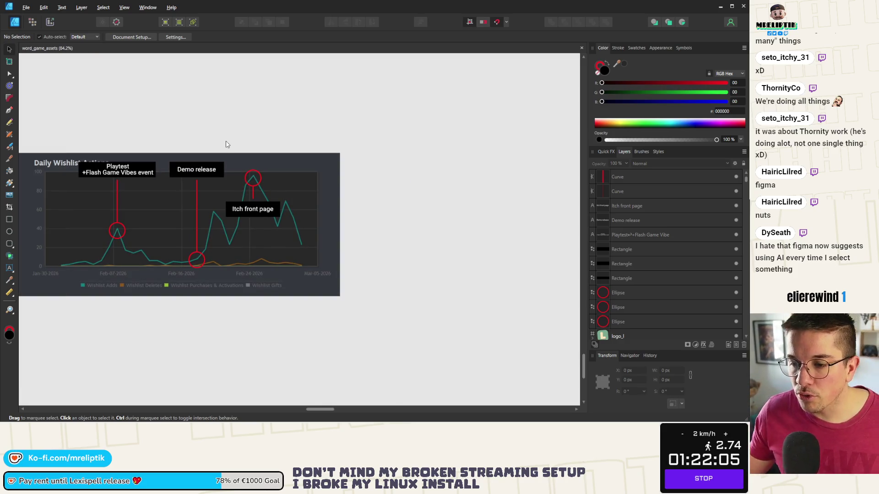
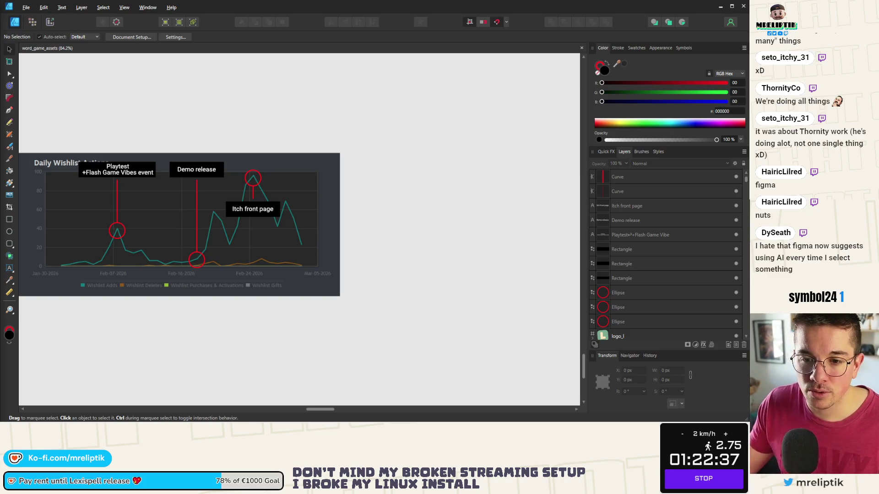
pyautogui.scroll(-2, 294, 128)
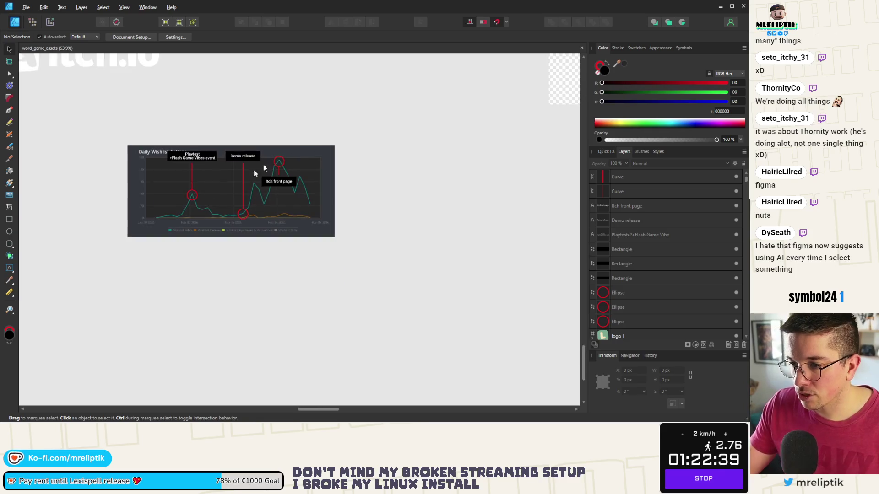
pyautogui.scroll(2, 240, 216)
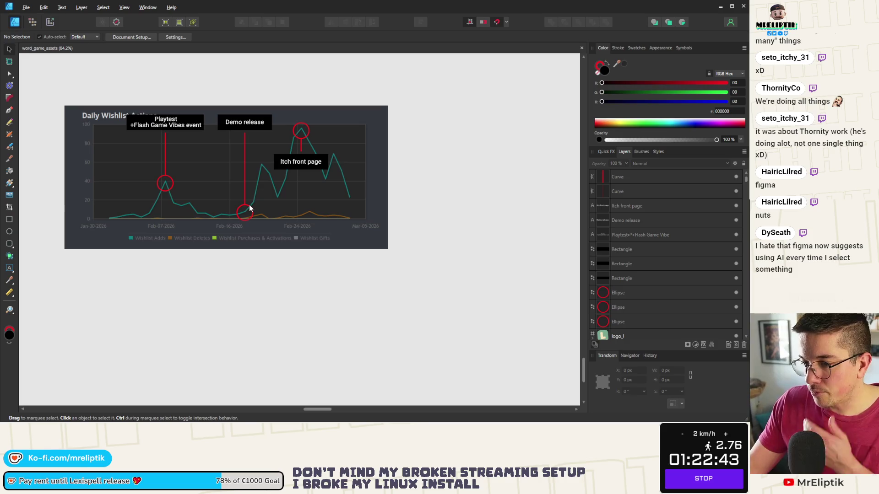
# Shrink the black box behind Demo release in width and height to hug its text.
pyautogui.click(246, 120)
pyautogui.scroll(2, 241, 170)
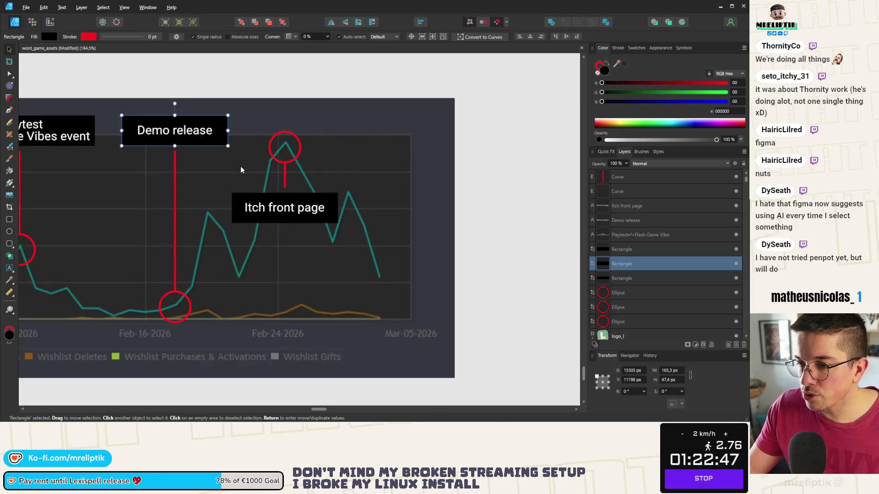
pyautogui.click(206, 132)
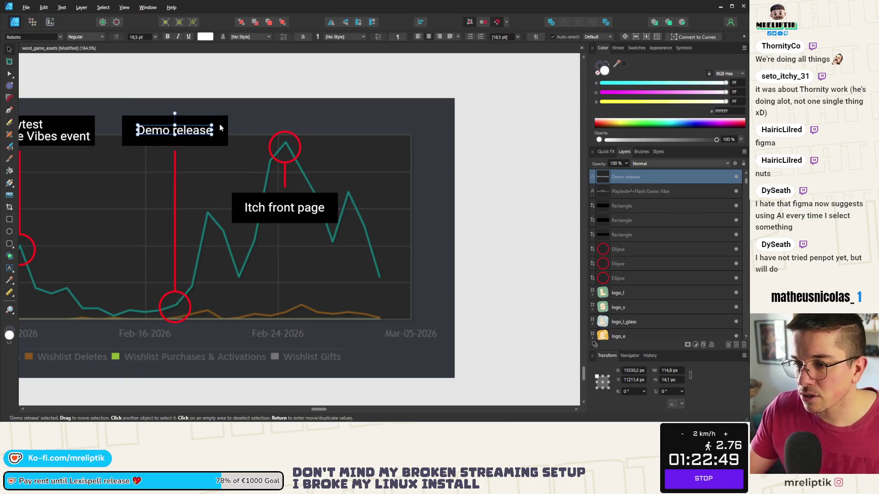
pyautogui.scroll(5, 166, 127)
pyautogui.click(285, 137)
pyautogui.moveTo(295, 137); pyautogui.dragTo(275, 137)
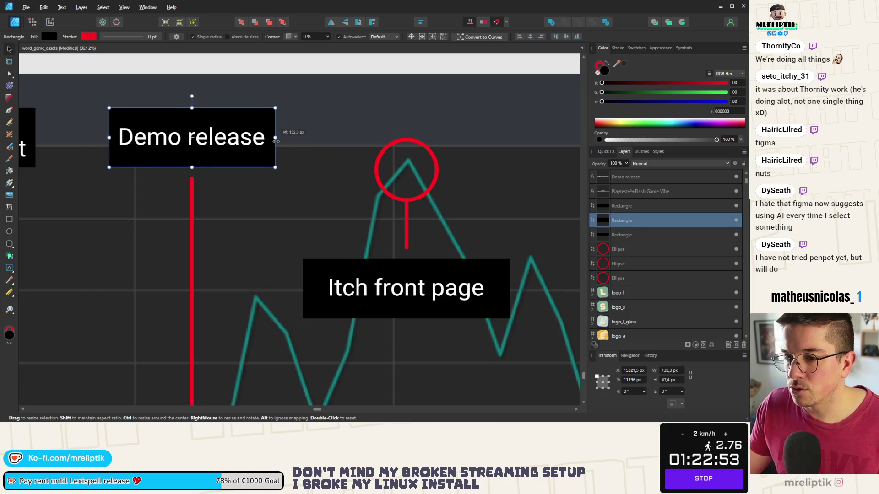
pyautogui.moveTo(191, 108); pyautogui.dragTo(193, 118)
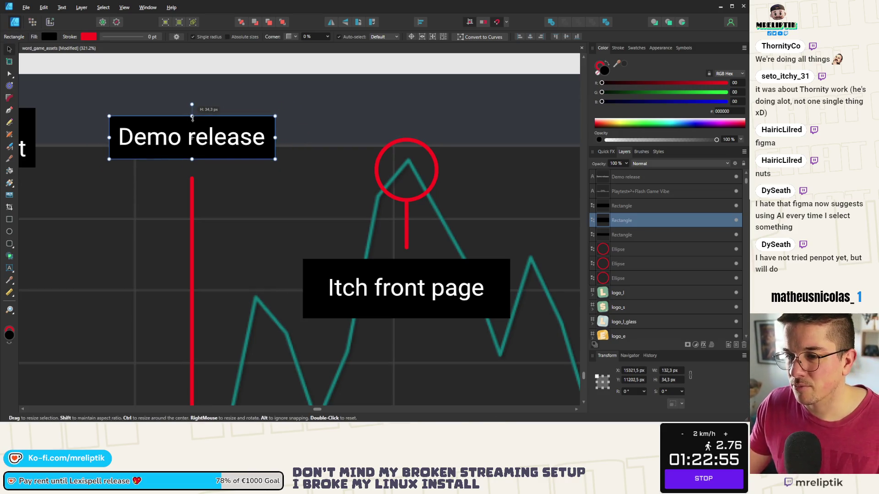
pyautogui.scroll(-5, 138, 145)
# Shrink the black box behind Itch front page to fit its text snugly.
pyautogui.click(243, 196)
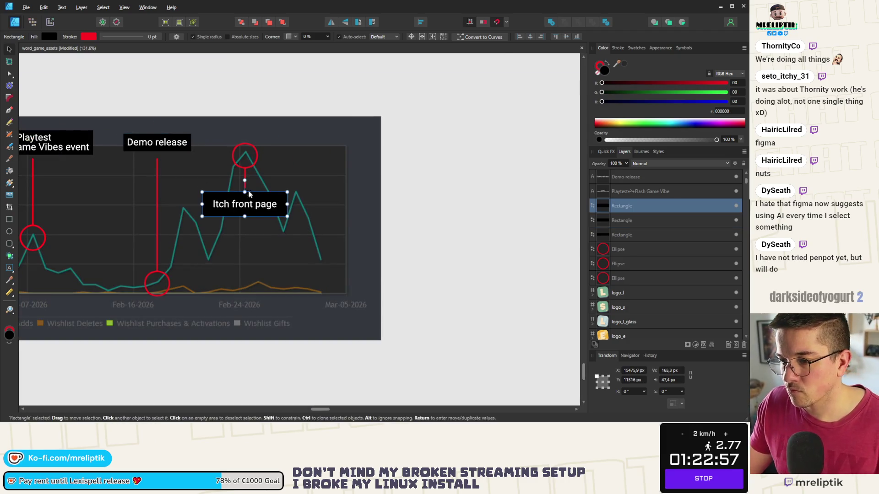
pyautogui.scroll(3, 240, 192)
pyautogui.moveTo(238, 197); pyautogui.dragTo(238, 207)
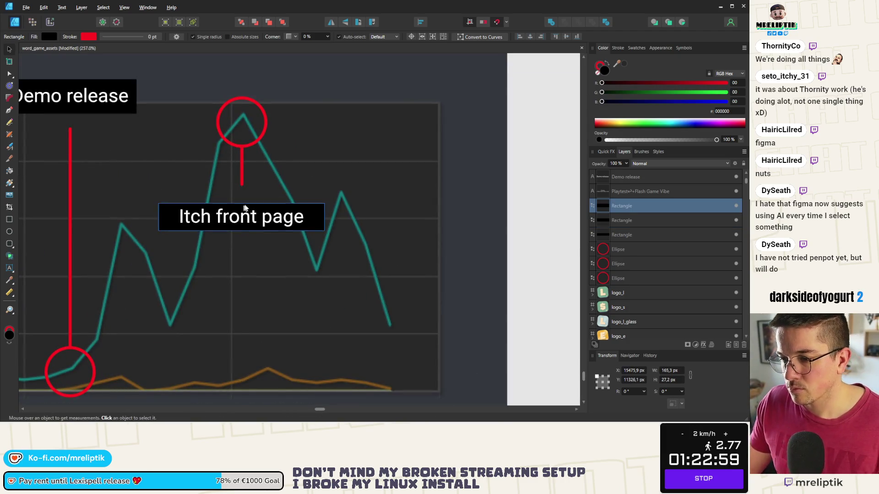
pyautogui.moveTo(325, 217); pyautogui.dragTo(315, 218)
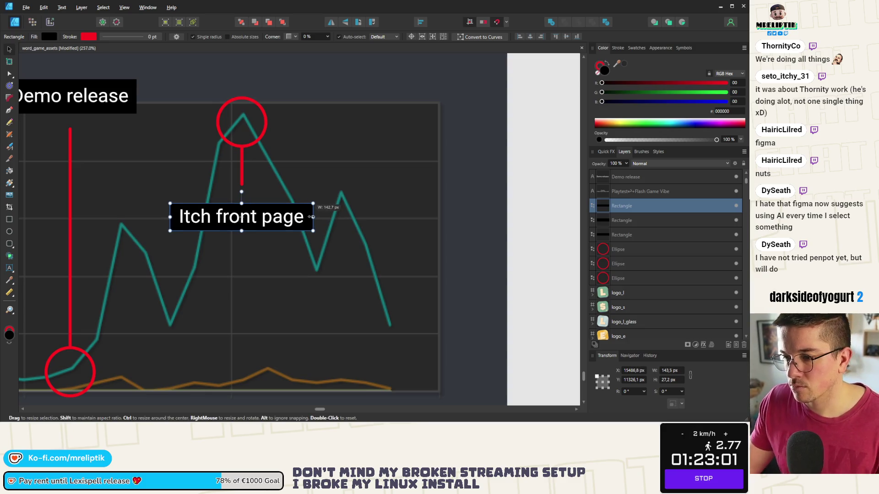
pyautogui.moveTo(242, 204); pyautogui.dragTo(242, 197)
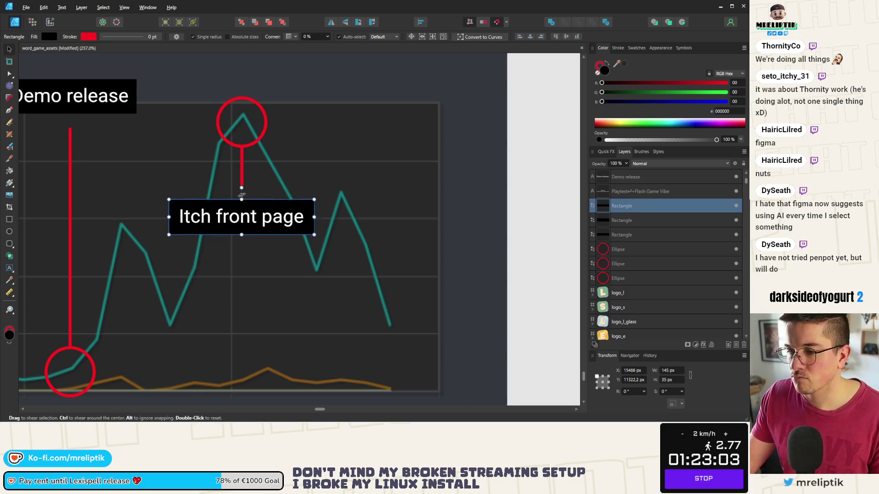
pyautogui.scroll(-5, 240, 197)
pyautogui.click(367, 211)
pyautogui.scroll(1, 210, 198)
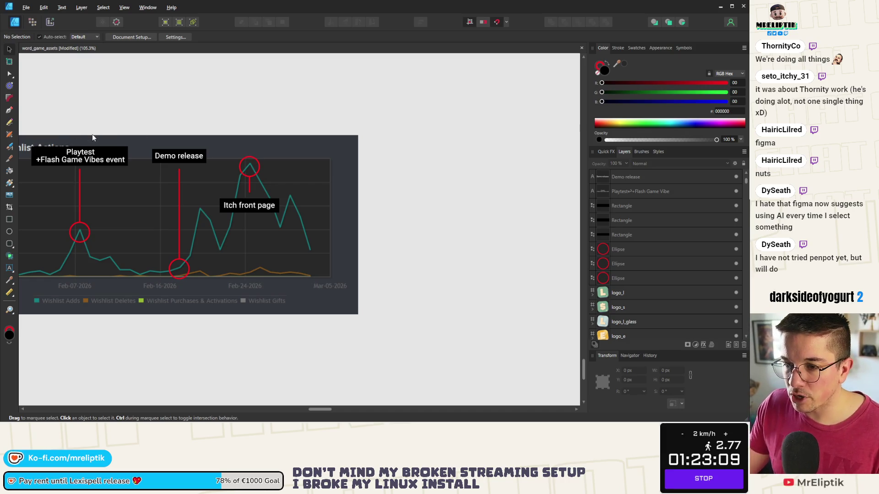
pyautogui.scroll(1, 26, 157)
pyautogui.scroll(3, 25, 156)
pyautogui.click(91, 153)
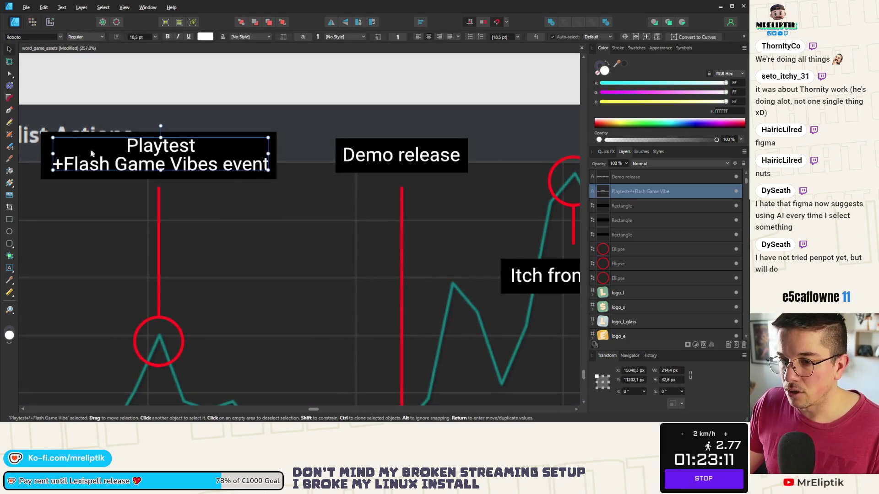
# Narrow the Playtest label's black box from its left side to fit the text.
pyautogui.click(46, 158)
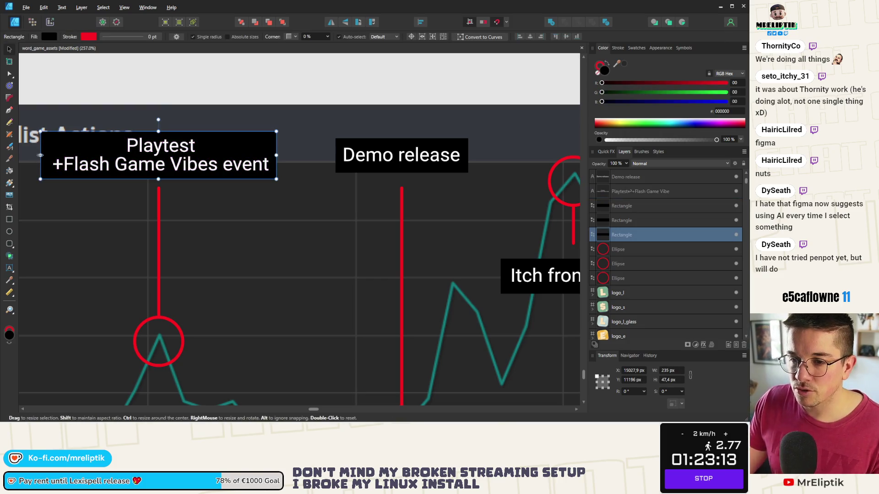
pyautogui.moveTo(41, 156); pyautogui.dragTo(44, 155)
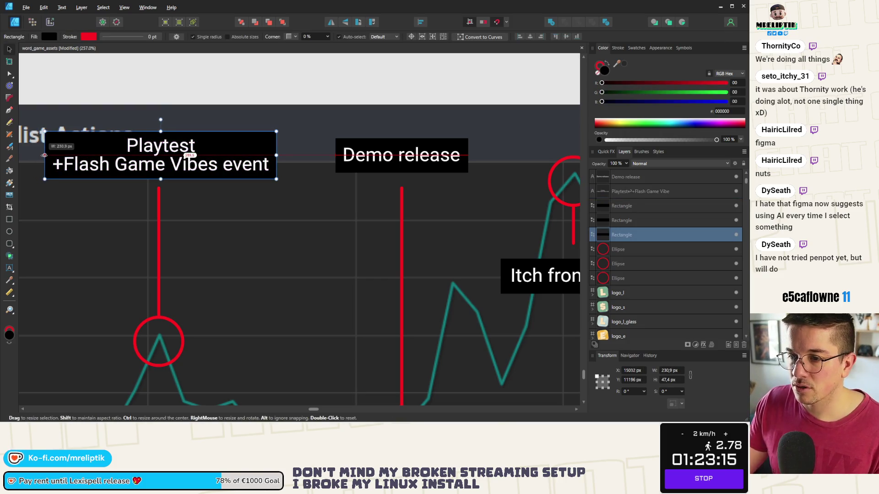
pyautogui.click(110, 104)
pyautogui.scroll(-4, 105, 107)
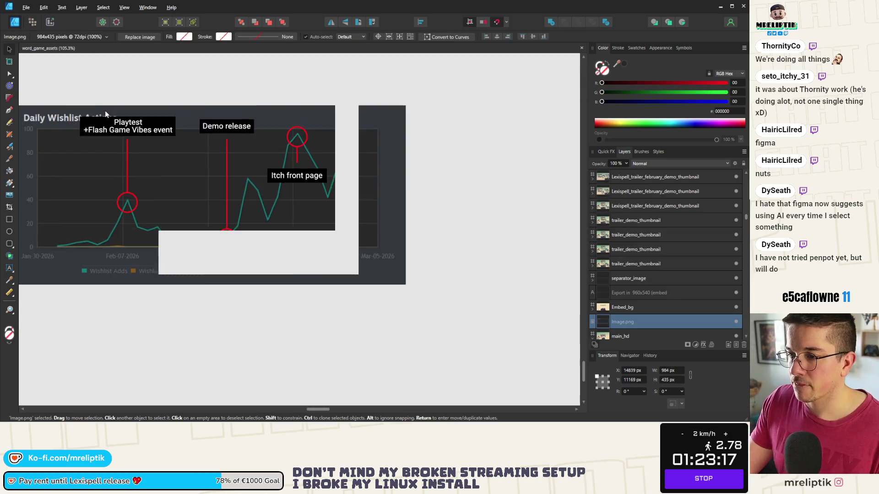
pyautogui.click(241, 303)
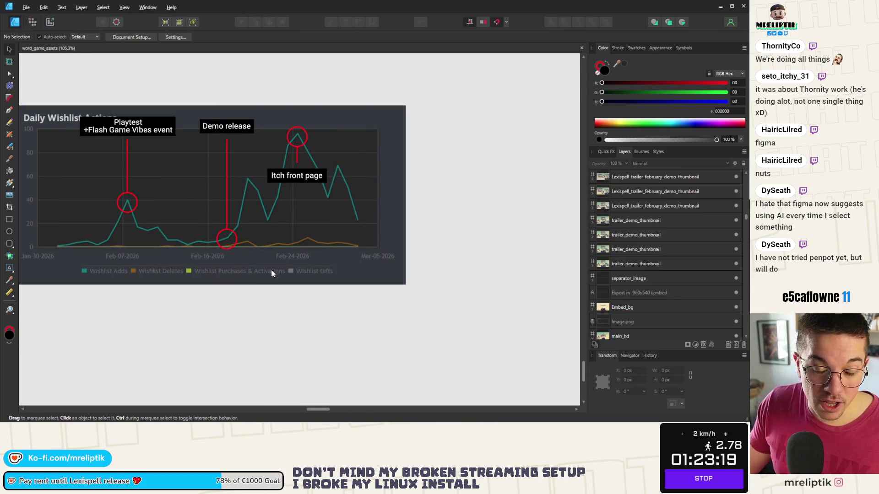
pyautogui.scroll(4, 251, 100)
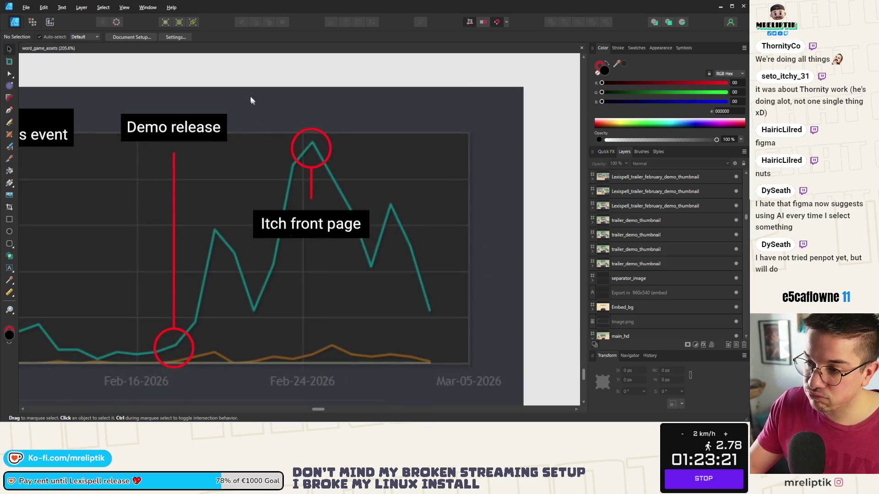
pyautogui.moveTo(247, 71); pyautogui.dragTo(108, 152)
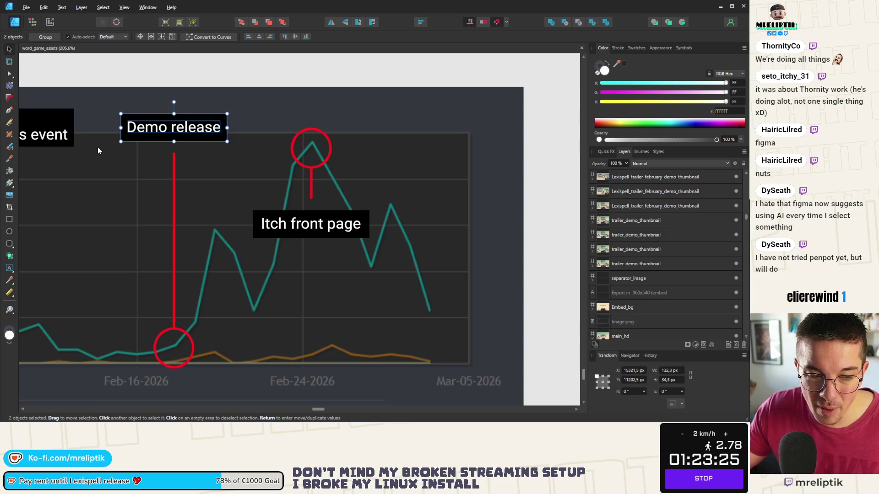
pyautogui.scroll(-2, 93, 124)
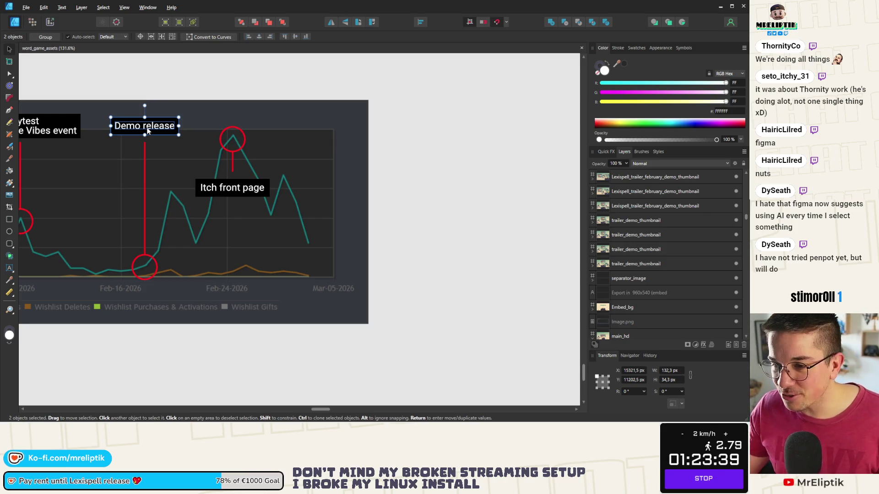
pyautogui.scroll(3, 169, 159)
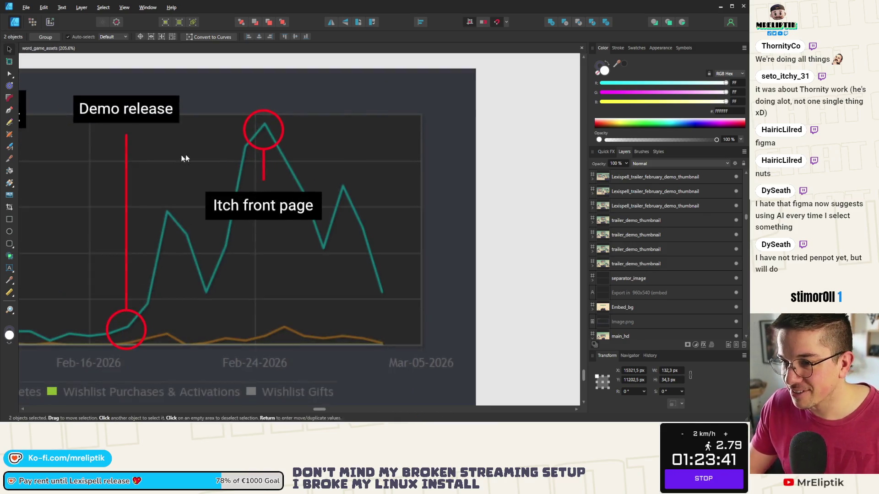
pyautogui.scroll(-3, 186, 155)
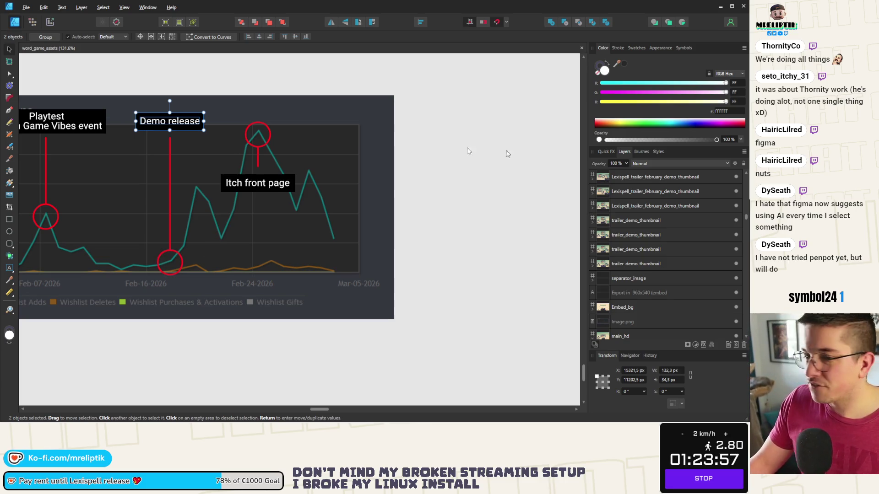
pyautogui.scroll(-5, 239, 234)
# Check the captured chart snip against the Patreon post, then return to the design.
pyautogui.press('super+shift+s')
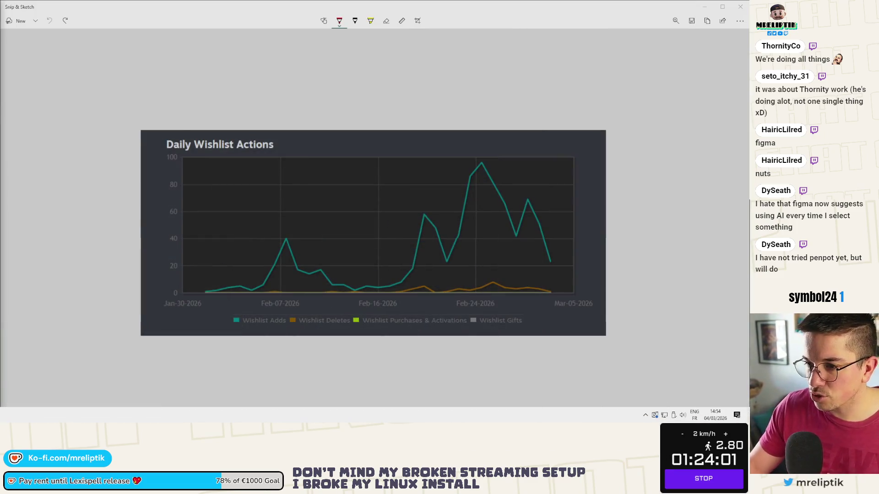
pyautogui.hotkey('alt', 'Tab')
pyautogui.hotkey('ctrl', 'v')
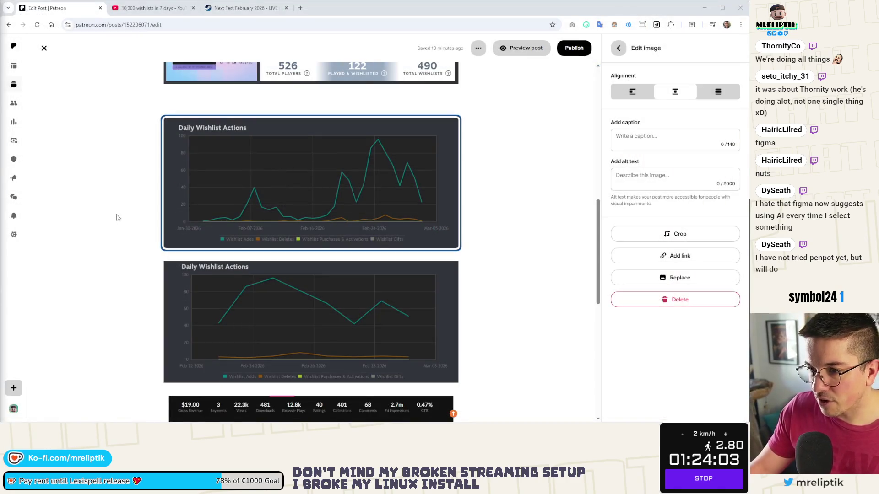
pyautogui.scroll(3, 117, 218)
pyautogui.scroll(1, 132, 265)
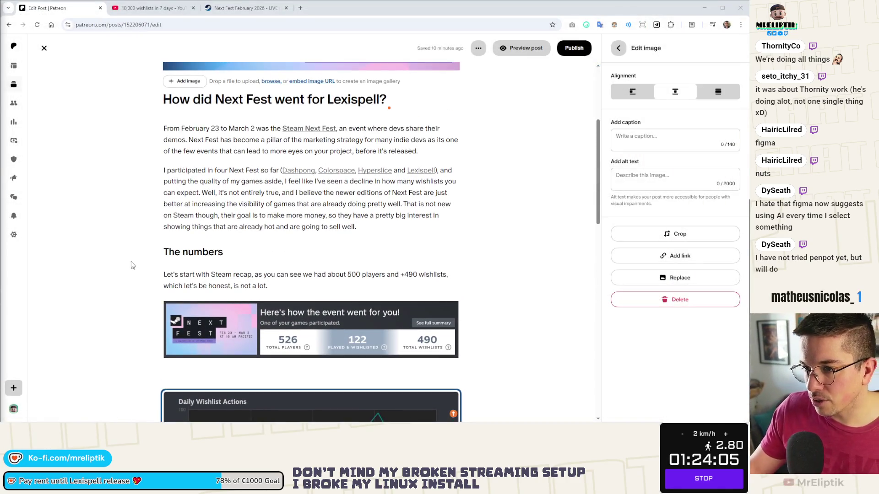
pyautogui.hotkey('alt', 'Tab')
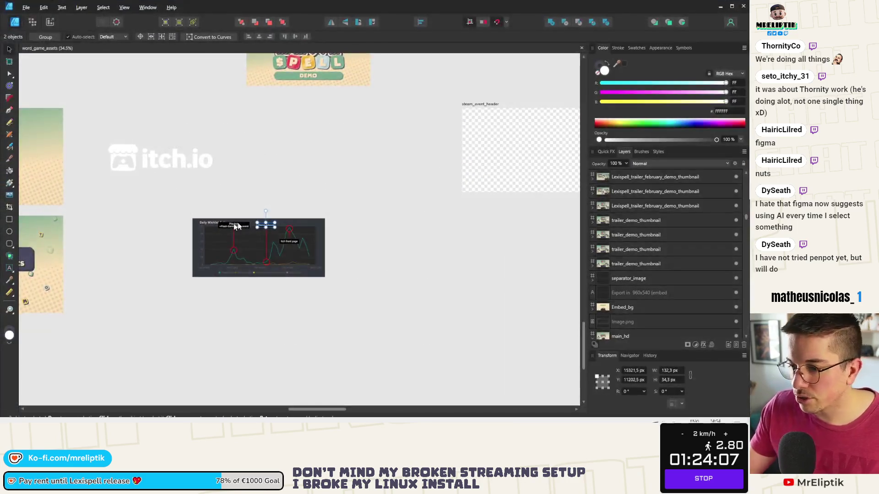
pyautogui.scroll(5, 235, 225)
pyautogui.scroll(3, 287, 267)
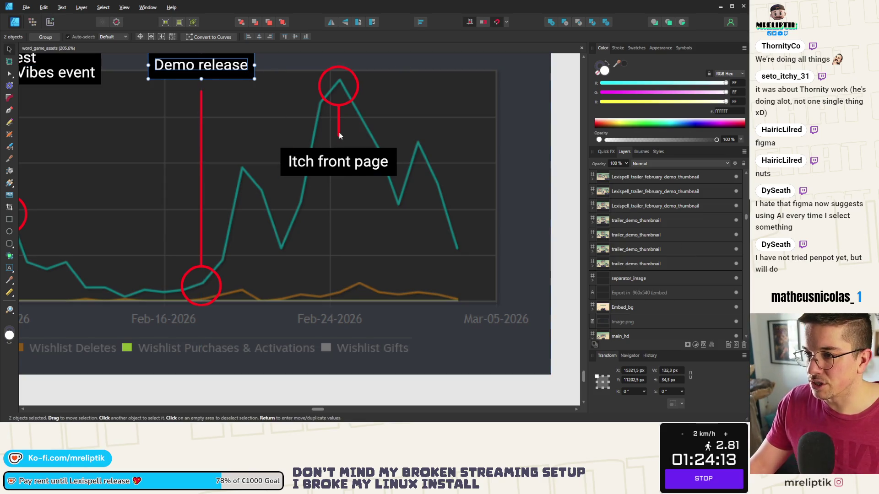
# Copy a red circle and a red pointer line onto the graph dip below Itch front page.
pyautogui.moveTo(332, 105); pyautogui.dragTo(293, 221)
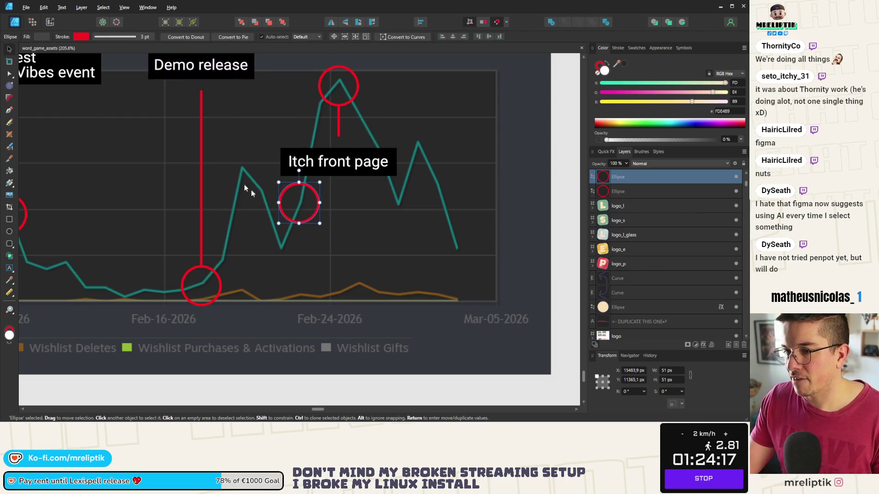
pyautogui.scroll(-5, 250, 181)
pyautogui.scroll(3, 261, 173)
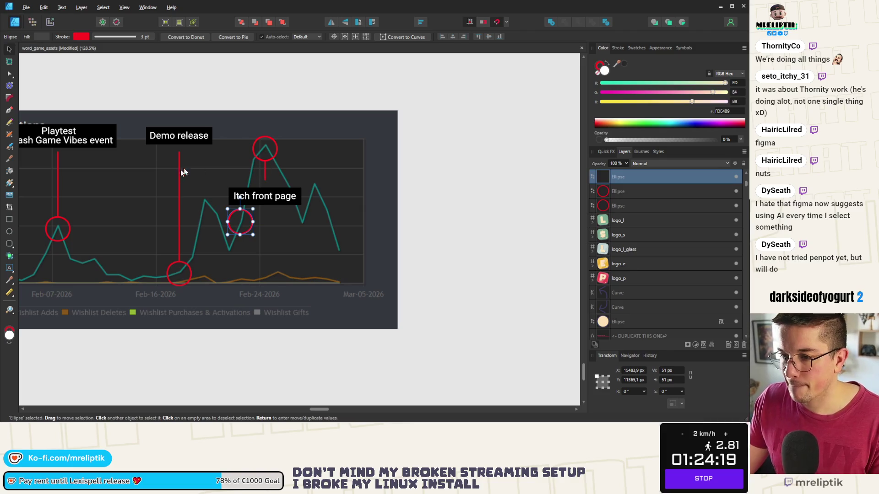
pyautogui.click(179, 178)
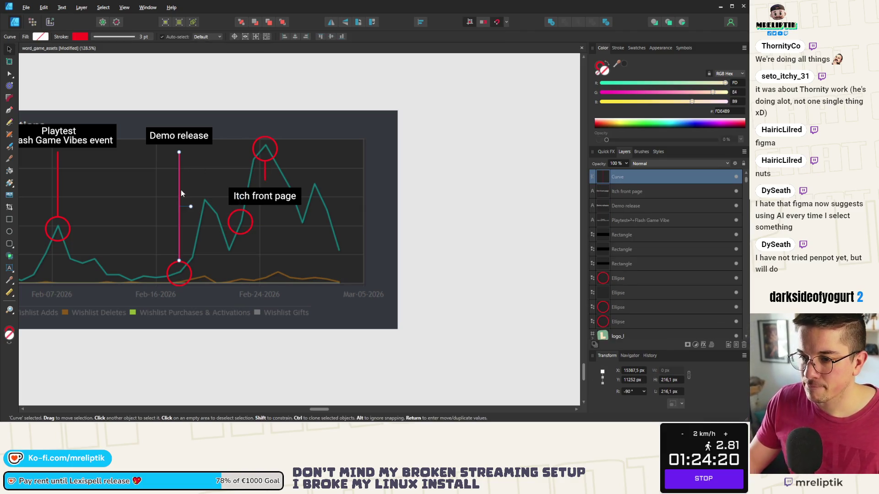
pyautogui.click(58, 193)
pyautogui.moveTo(60, 194); pyautogui.dragTo(241, 196)
pyautogui.scroll(4, 240, 196)
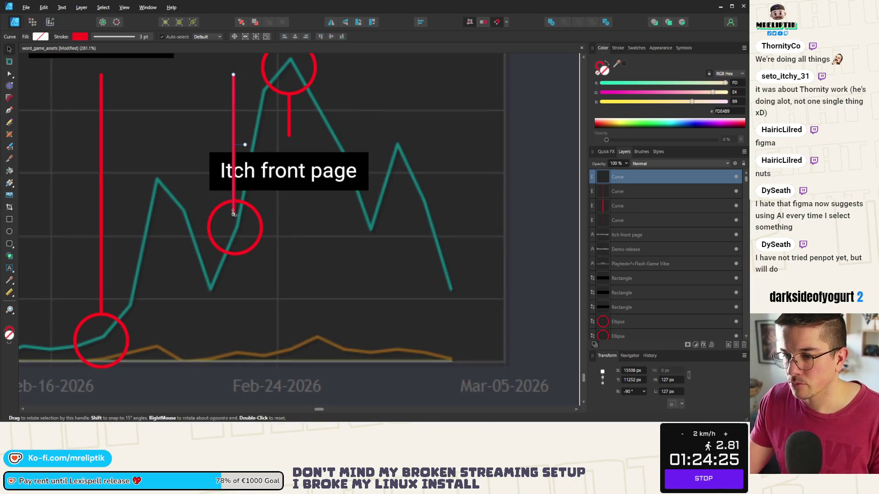
pyautogui.scroll(3, 205, 109)
# Align the Itch front page pointer line with the graph and end it at the circle's top edge.
pyautogui.moveTo(265, 144); pyautogui.dragTo(269, 139)
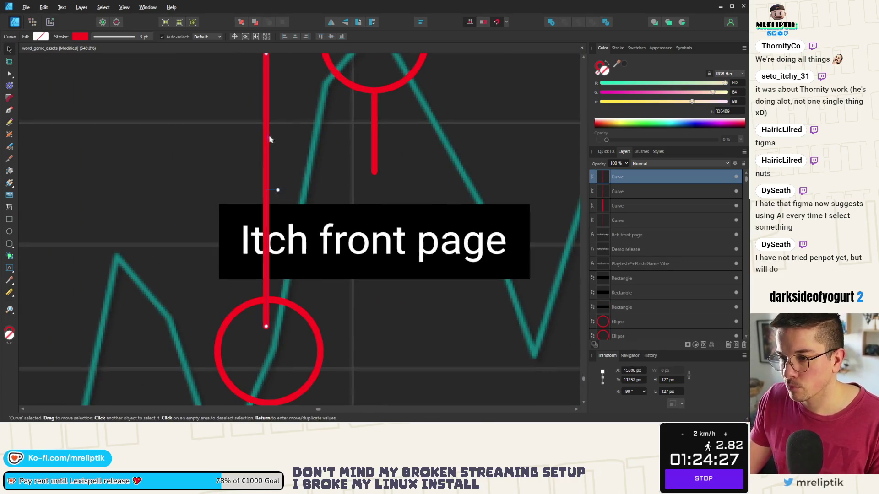
pyautogui.click(9, 74)
pyautogui.moveTo(269, 325); pyautogui.dragTo(269, 298)
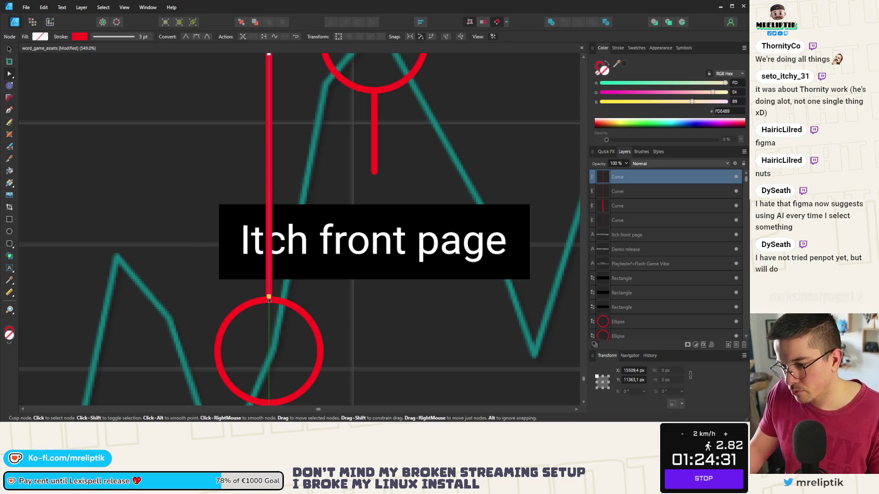
pyautogui.scroll(-3, 268, 297)
pyautogui.scroll(8, 232, 157)
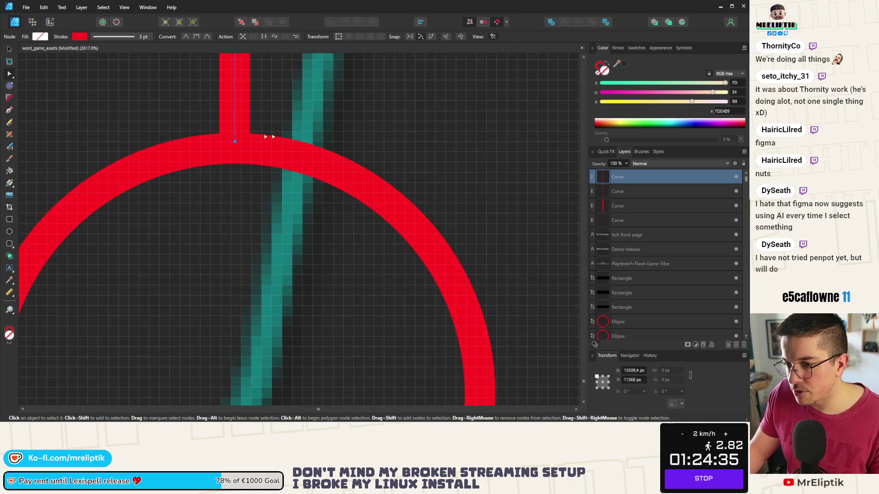
pyautogui.scroll(-8, 264, 175)
pyautogui.scroll(5, 164, 275)
pyautogui.scroll(2, 232, 221)
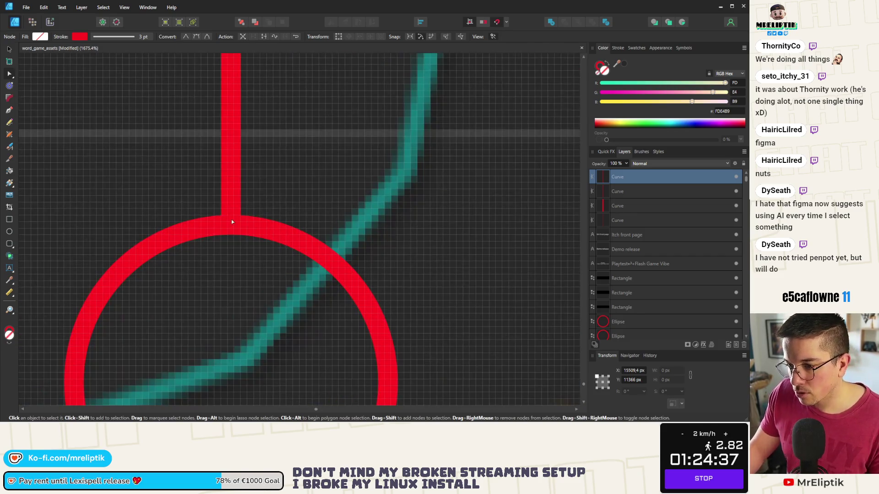
pyautogui.scroll(-5, 342, 216)
pyautogui.scroll(4, 167, 153)
pyautogui.scroll(2, 157, 114)
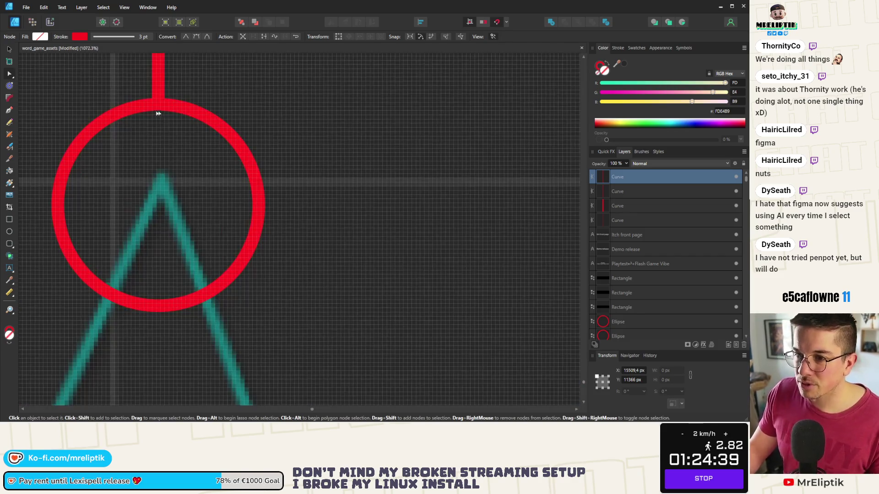
pyautogui.scroll(-10, 157, 189)
pyautogui.scroll(3, 157, 188)
pyautogui.scroll(4, 213, 157)
pyautogui.scroll(-2, 345, 189)
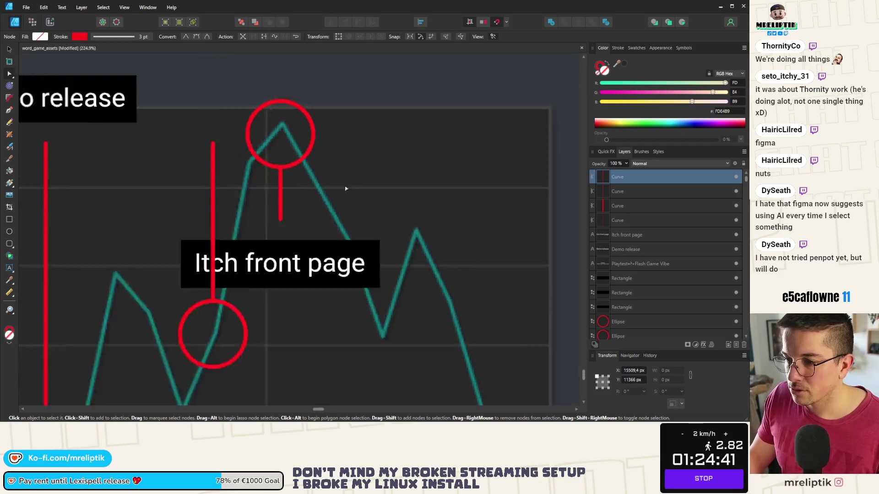
pyautogui.scroll(-2, 177, 190)
pyautogui.click(9, 49)
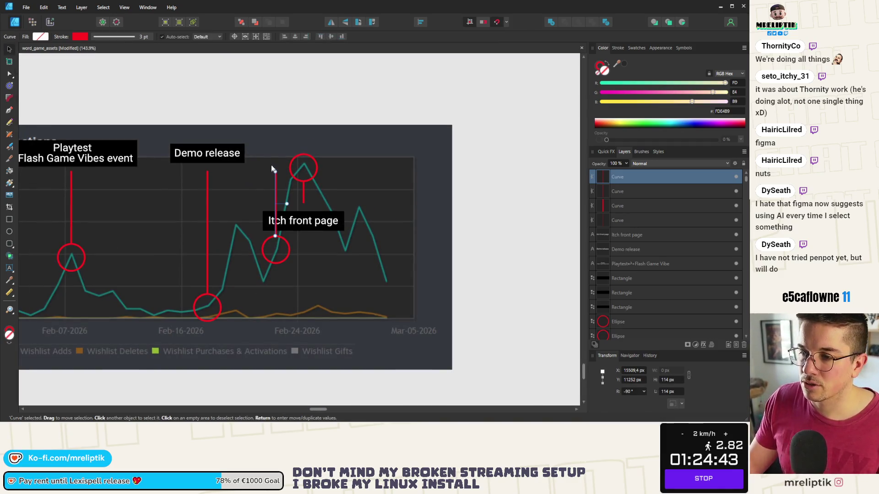
# Duplicate the Demo release label with its box and move the copy below the chart.
pyautogui.click(235, 153)
pyautogui.scroll(2, 234, 142)
pyautogui.keyDown('shift'); pyautogui.click(234, 146); pyautogui.keyUp('shift')
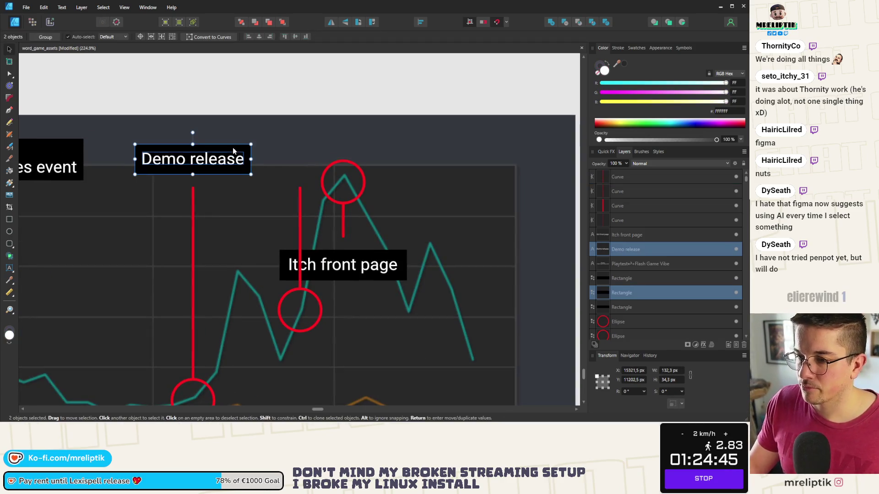
pyautogui.scroll(1, 234, 146)
pyautogui.moveTo(204, 160); pyautogui.dragTo(341, 161)
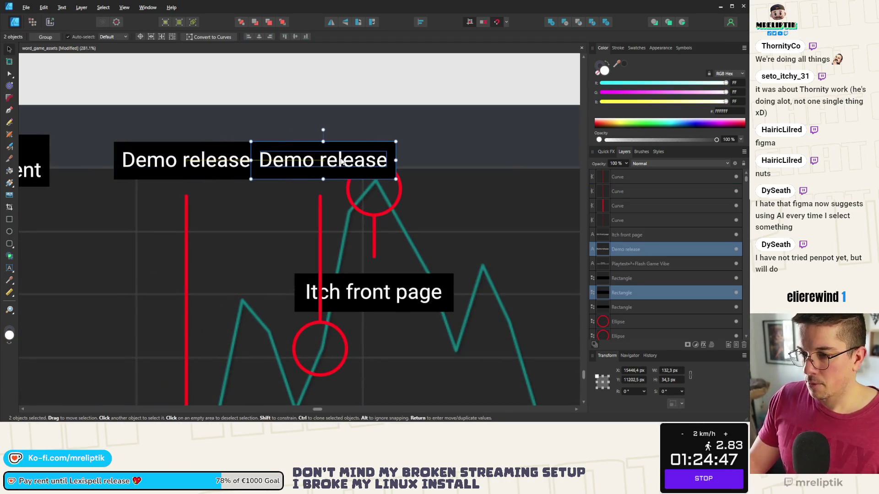
pyautogui.scroll(-2, 282, 166)
pyautogui.scroll(-2, 265, 206)
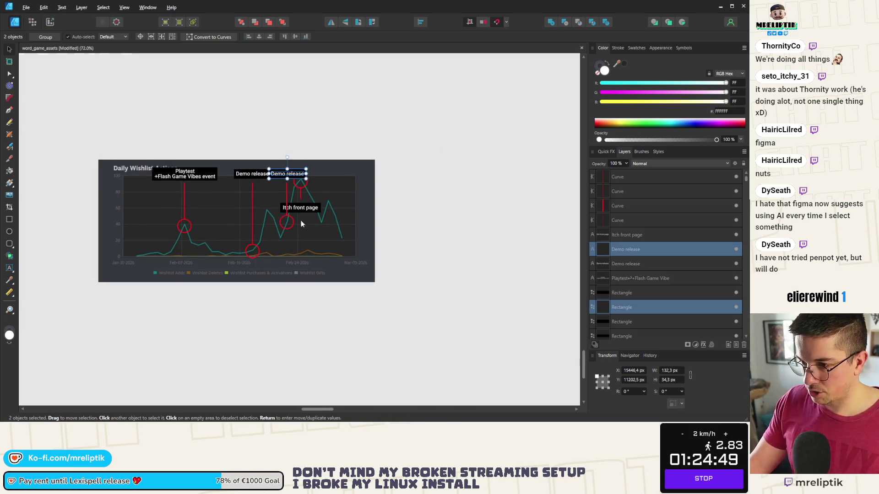
pyautogui.scroll(4, 285, 197)
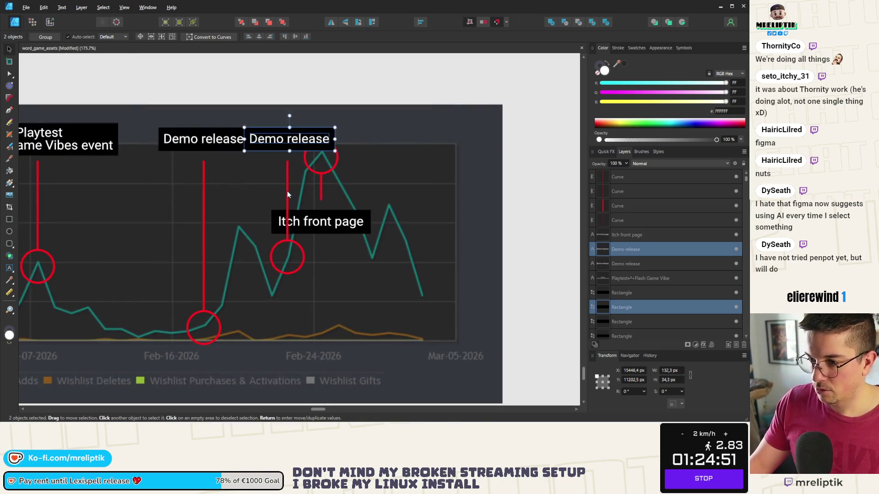
pyautogui.click(287, 195)
pyautogui.moveTo(288, 172); pyautogui.dragTo(288, 286)
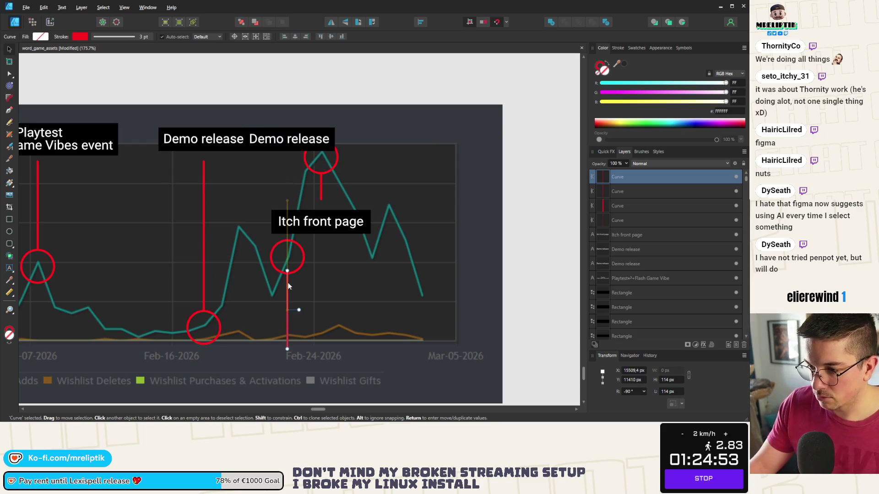
pyautogui.click(267, 132)
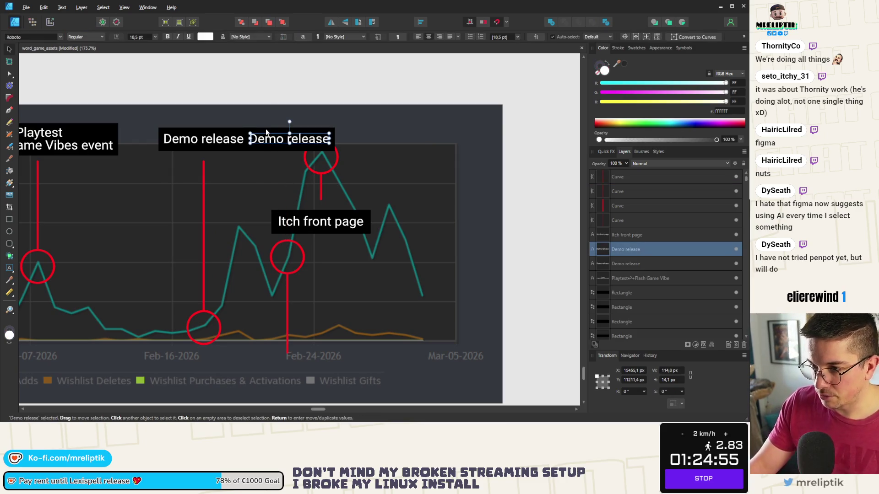
pyautogui.moveTo(273, 136); pyautogui.dragTo(275, 360)
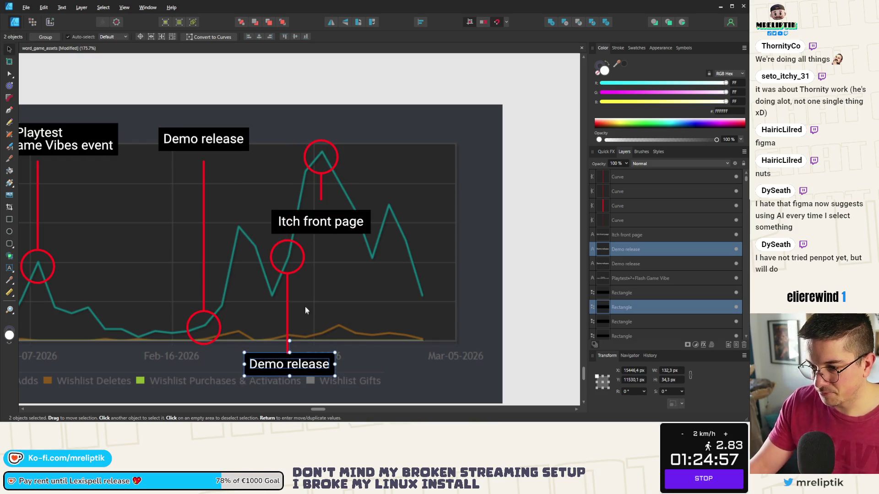
# Delete the long red line under the middle circle and move the short line there instead.
pyautogui.click(289, 312)
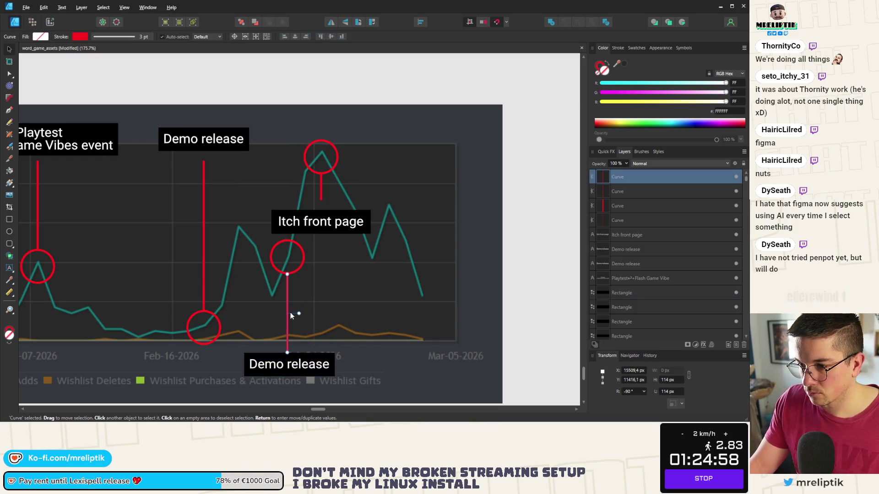
pyautogui.click(323, 189)
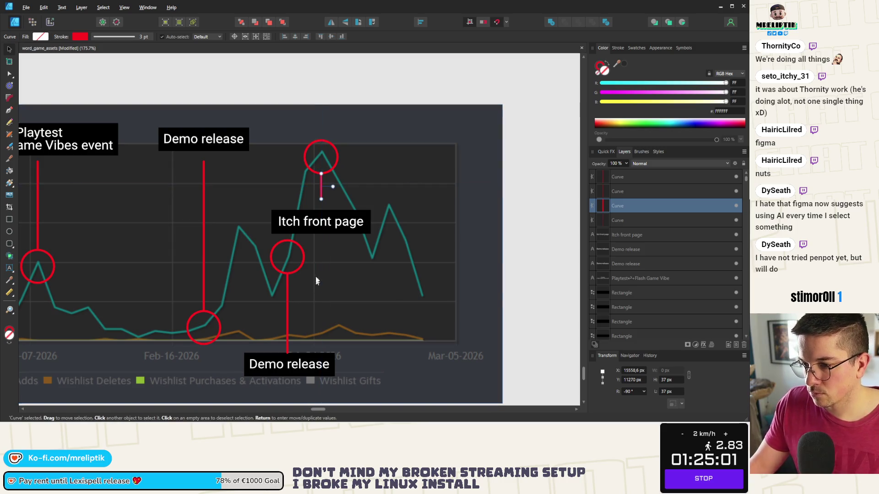
pyautogui.click(287, 291)
pyautogui.press('Delete')
pyautogui.moveTo(321, 183)
pyautogui.mouseDown()
pyautogui.moveTo(285, 281)
pyautogui.moveTo(301, 276)
pyautogui.mouseUp()
pyautogui.keyDown('ctrl'); pyautogui.scroll(3, 282, 285); pyautogui.keyUp('ctrl')
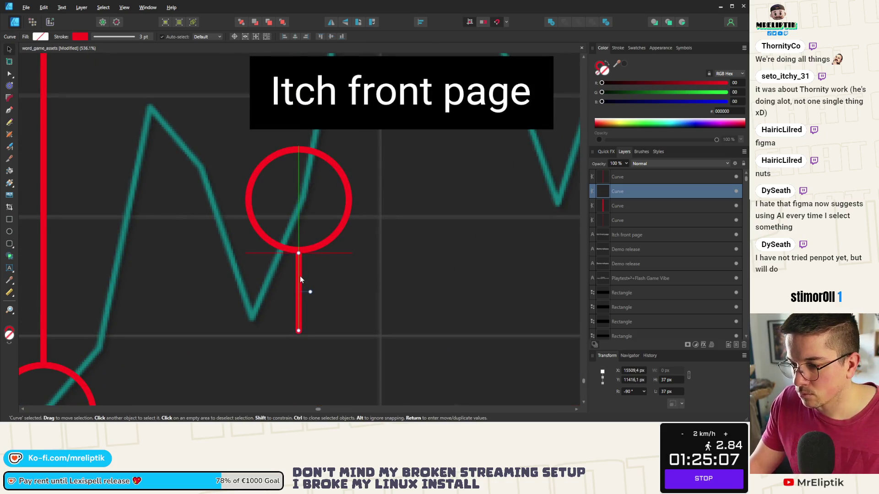
pyautogui.keyDown('ctrl'); pyautogui.scroll(-5, 299, 273); pyautogui.keyUp('ctrl')
pyautogui.keyDown('ctrl'); pyautogui.scroll(2, 213, 280); pyautogui.keyUp('ctrl')
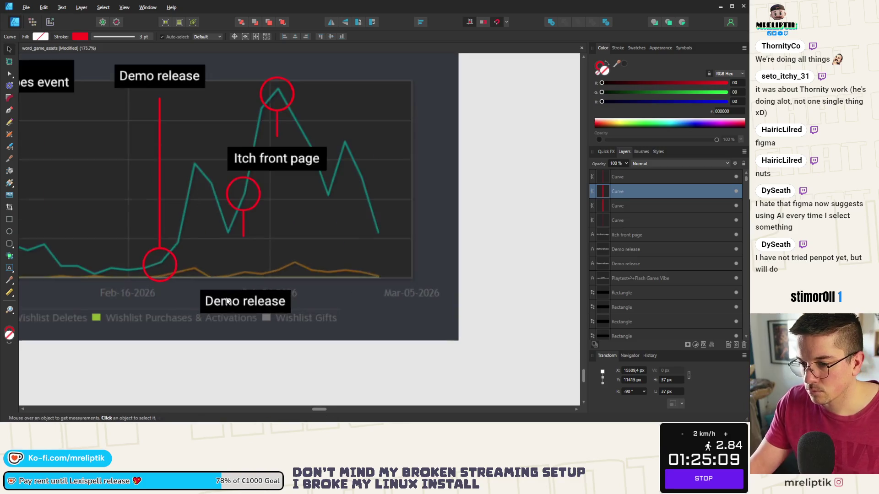
# Retype the copied label's text so it reads Next Fest.
pyautogui.click(232, 306)
pyautogui.tripleClick(232, 302)
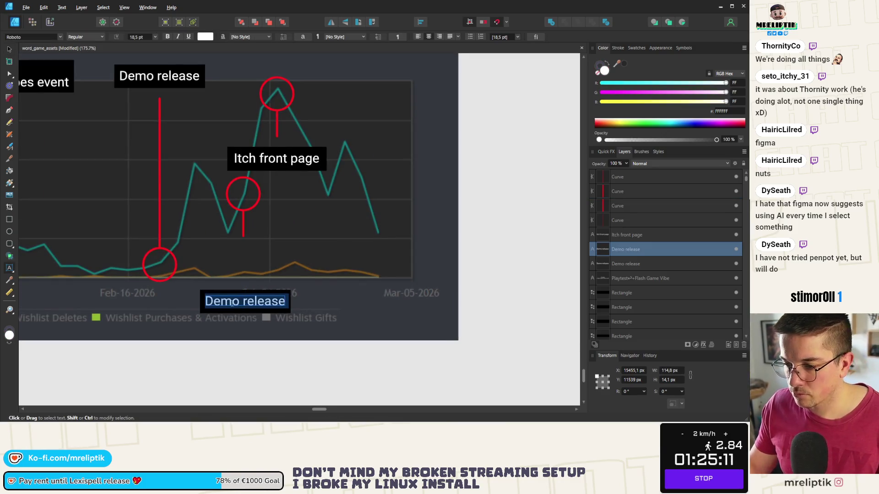
pyautogui.write('NE')
pyautogui.press('BackSpace')
pyautogui.write('ext Fest Sta')
pyautogui.press('BackSpace')
pyautogui.press('BackSpace')
pyautogui.press('BackSpace')
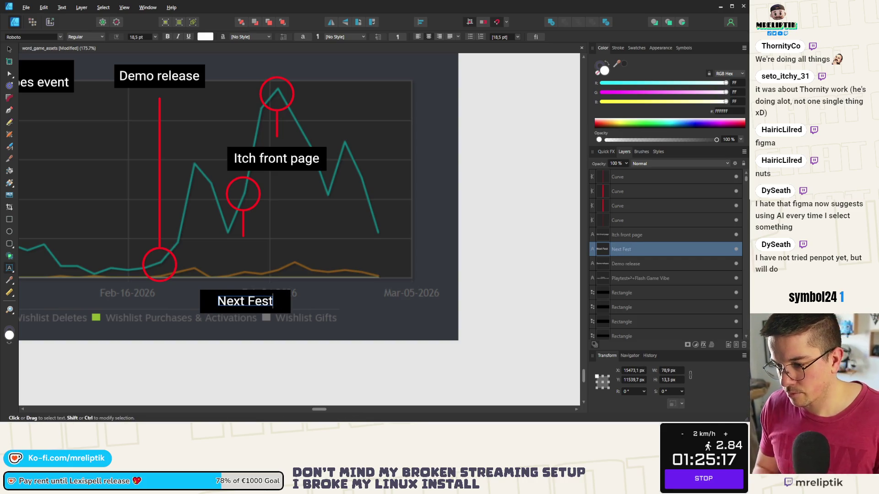
pyautogui.press('Escape')
# Narrow the black box to fit Next Fest and move the label up toward the chart.
pyautogui.click(318, 315)
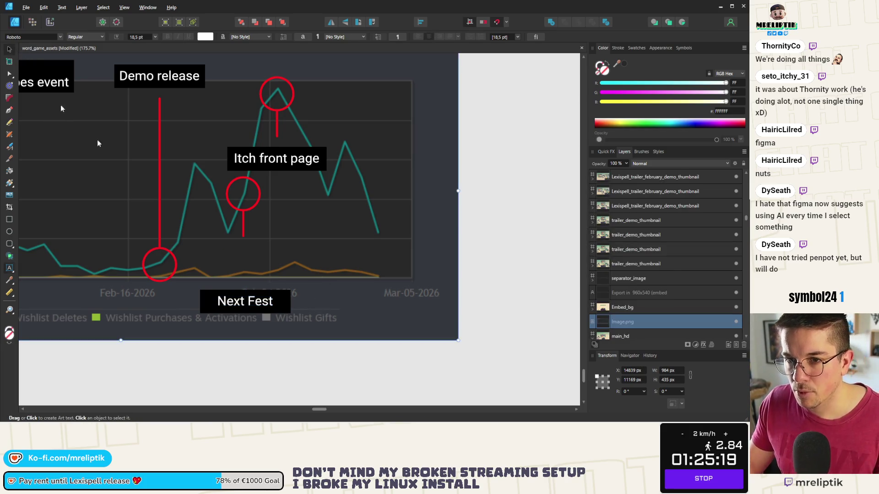
pyautogui.scroll(4, 260, 314)
pyautogui.click(260, 313)
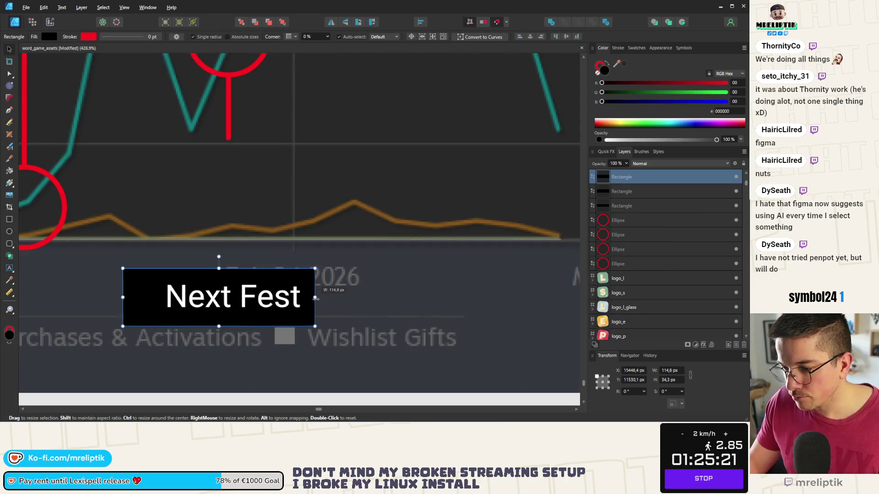
pyautogui.moveTo(315, 297); pyautogui.dragTo(317, 297)
pyautogui.scroll(-1, 234, 297)
pyautogui.keyDown('shift'); pyautogui.click(233, 295); pyautogui.keyUp('shift')
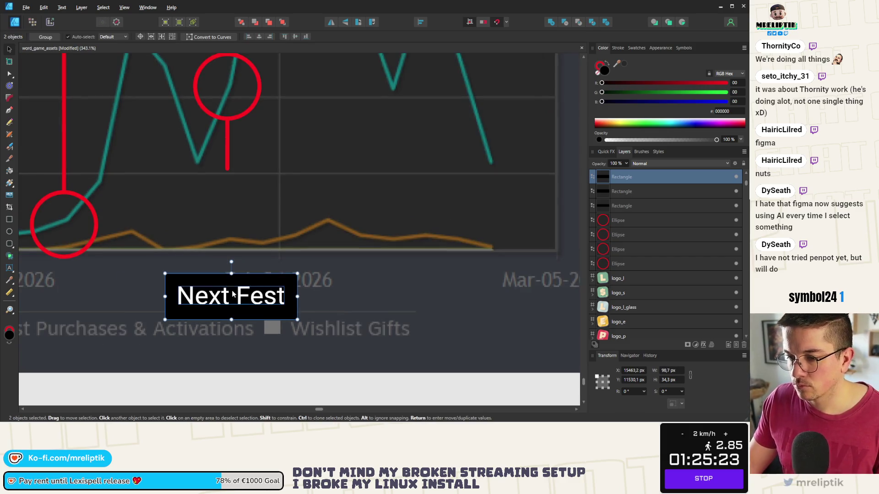
pyautogui.moveTo(243, 287); pyautogui.dragTo(243, 198)
pyautogui.scroll(4, 283, 215)
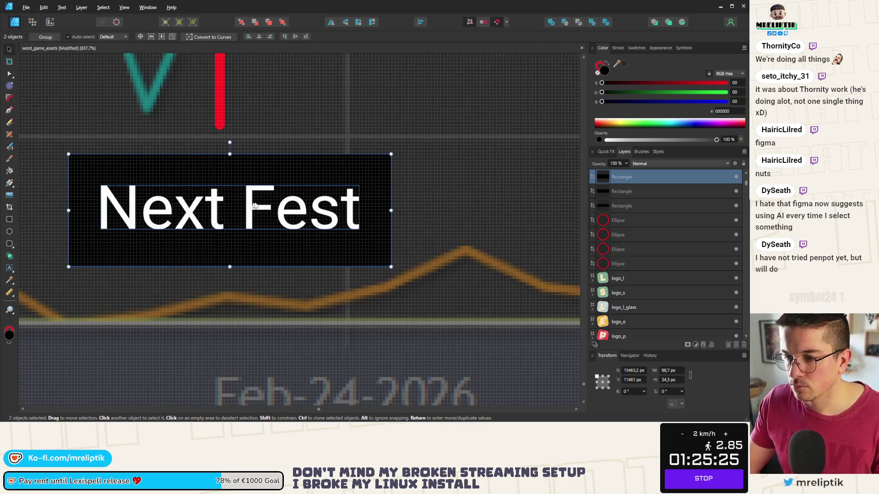
pyautogui.scroll(-10, 283, 215)
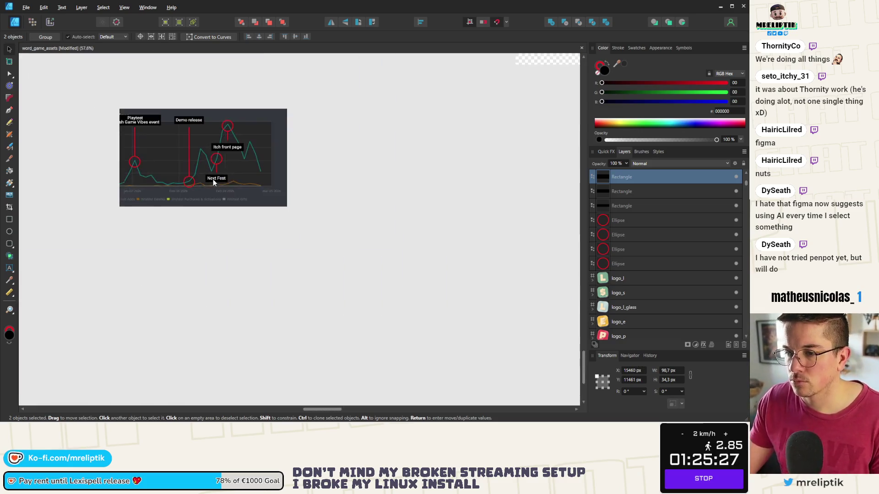
pyautogui.click(331, 146)
pyautogui.scroll(2, 200, 174)
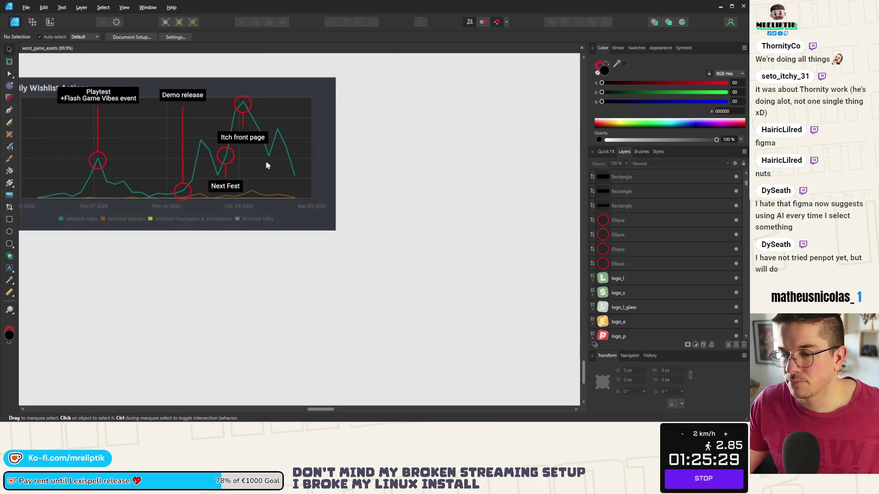
pyautogui.scroll(1, 153, 250)
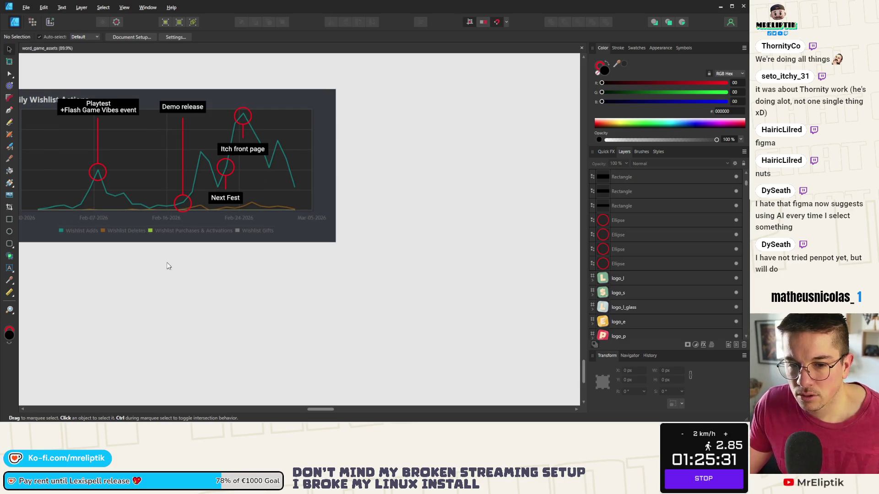
pyautogui.hotkey('alt', 'Tab')
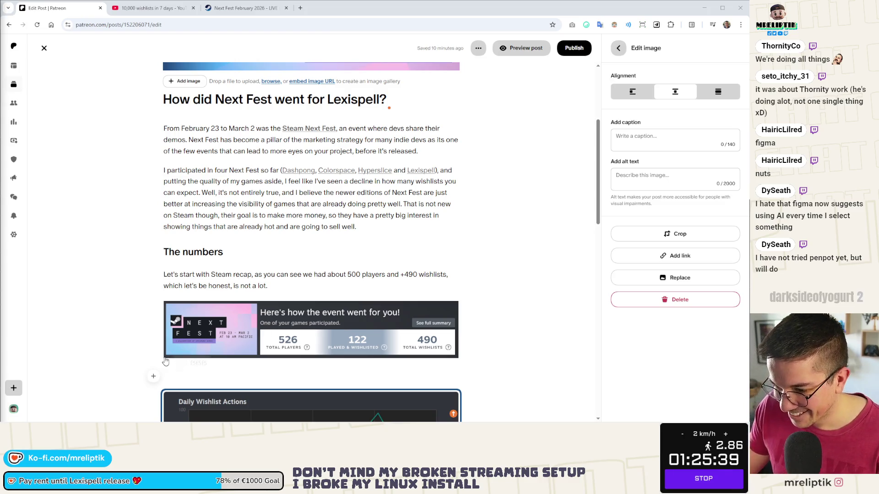
# Sample the pale blue 8CCFF9 from the post's Next Fest banner for the label box.
pyautogui.click(192, 360)
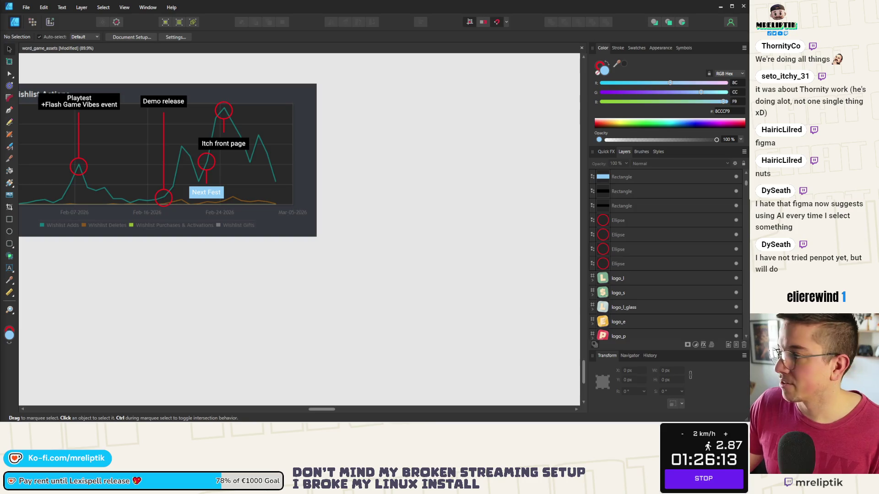
pyautogui.scroll(5, 233, 182)
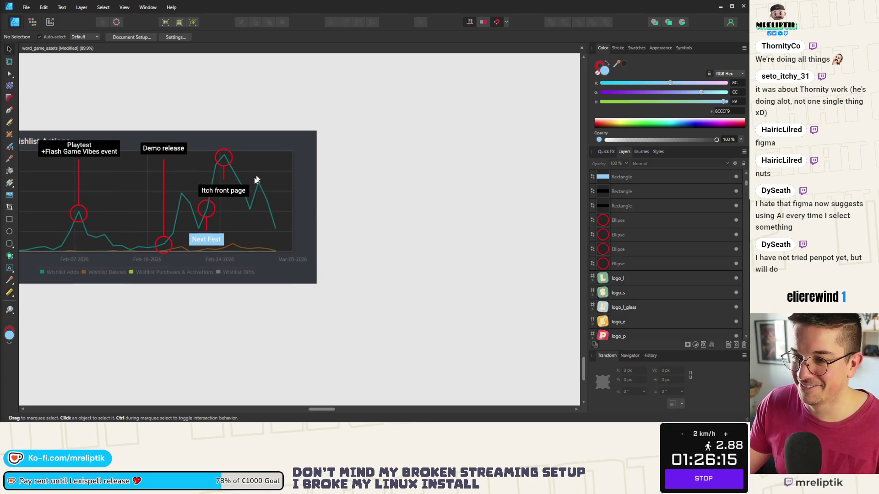
# Recolour the Itch front page label box to red FD294D, then select the whole annotated chart.
pyautogui.click(208, 195)
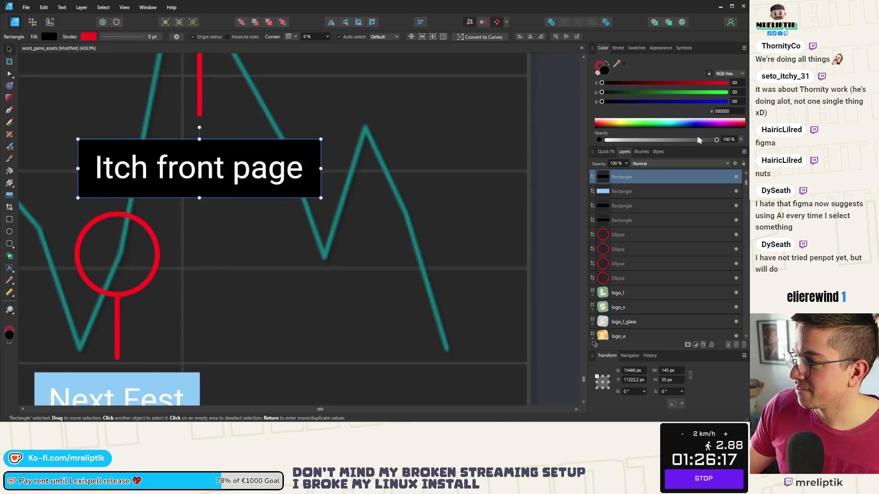
pyautogui.click(721, 110)
pyautogui.write('FD294D')
pyautogui.press('Return')
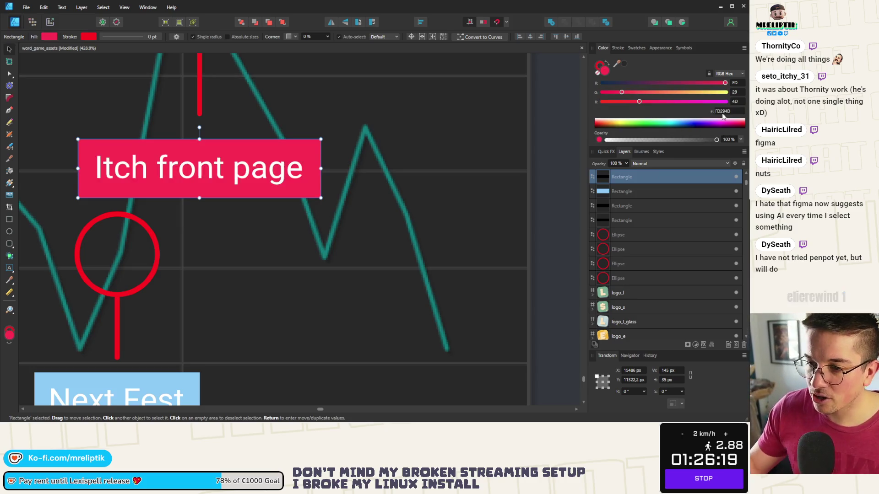
pyautogui.scroll(-5, 392, 172)
pyautogui.click(391, 172)
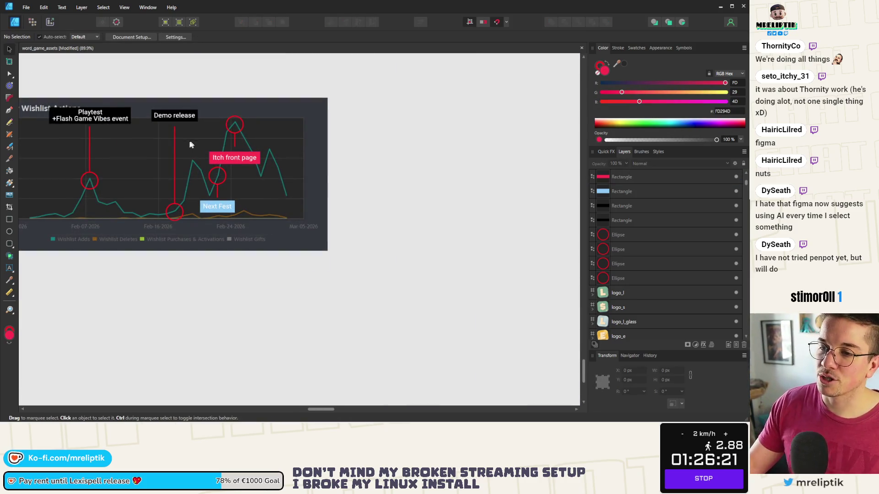
pyautogui.scroll(1, 213, 158)
pyautogui.hscroll(-2, 222, 170)
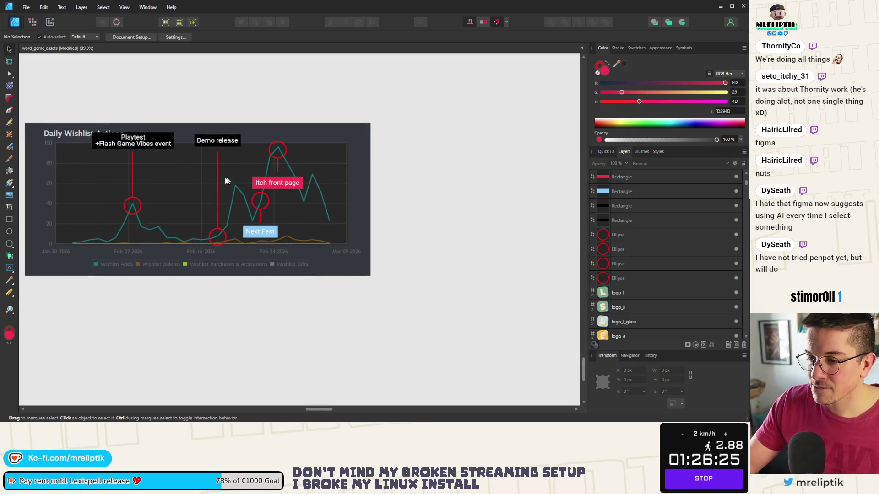
pyautogui.hscroll(-3, 182, 155)
pyautogui.moveTo(53, 93); pyautogui.dragTo(515, 318)
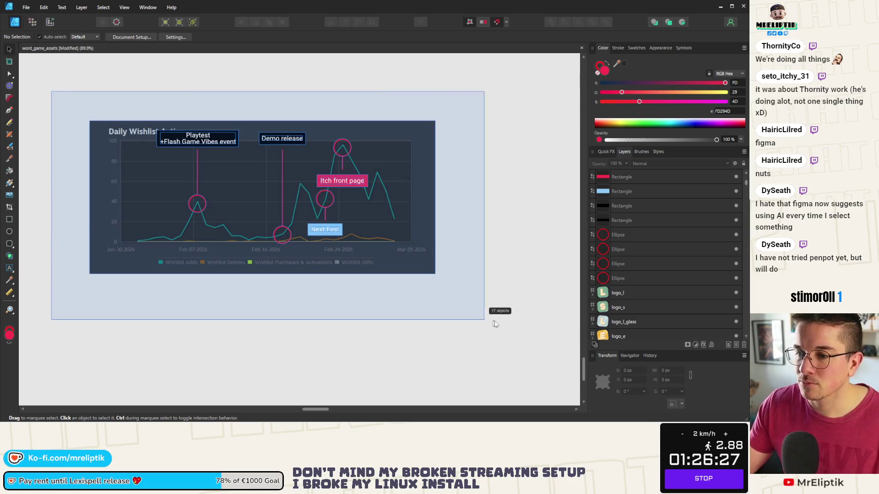
# Export a 984 × 435 px PNG with Area set to Selection Only and proceed to Save As.
pyautogui.hotkey('ctrl', 'alt', 'shift', 'w')
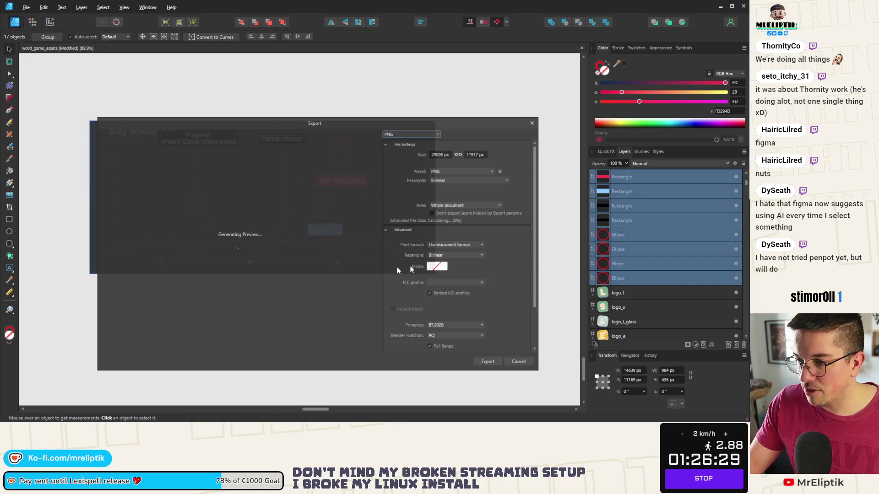
pyautogui.click(455, 180)
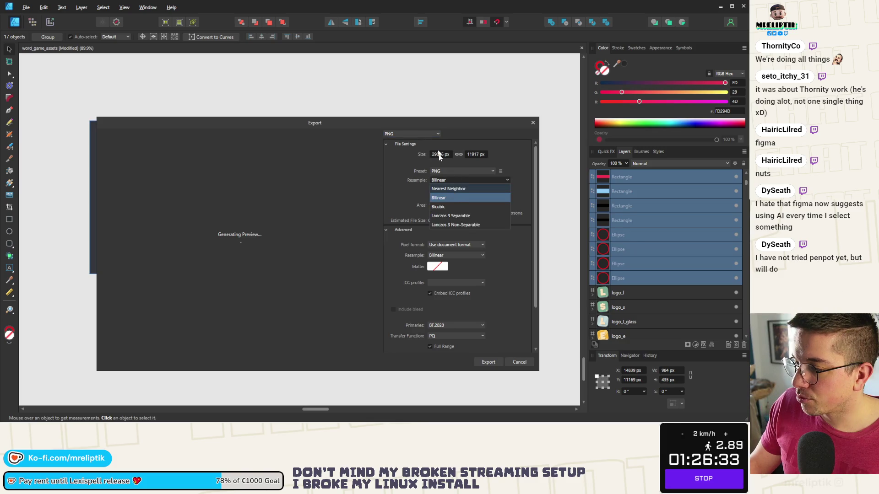
pyautogui.click(449, 168)
pyautogui.click(445, 206)
pyautogui.click(447, 205)
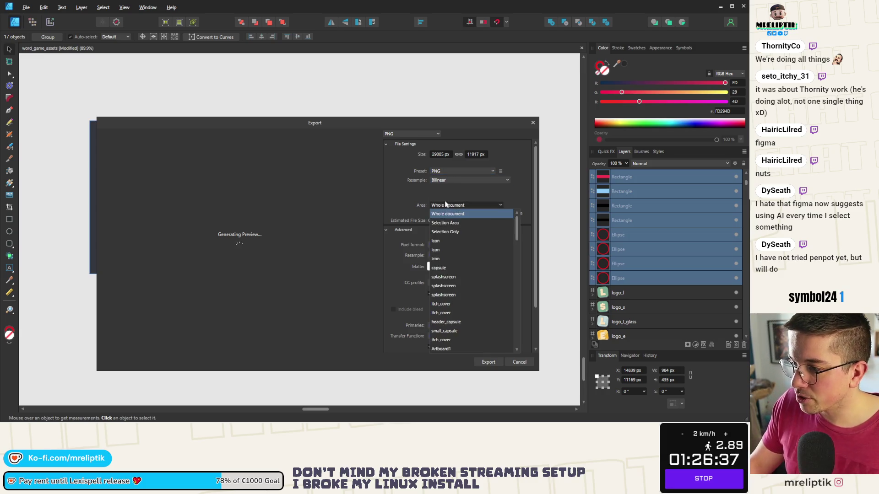
pyautogui.click(450, 233)
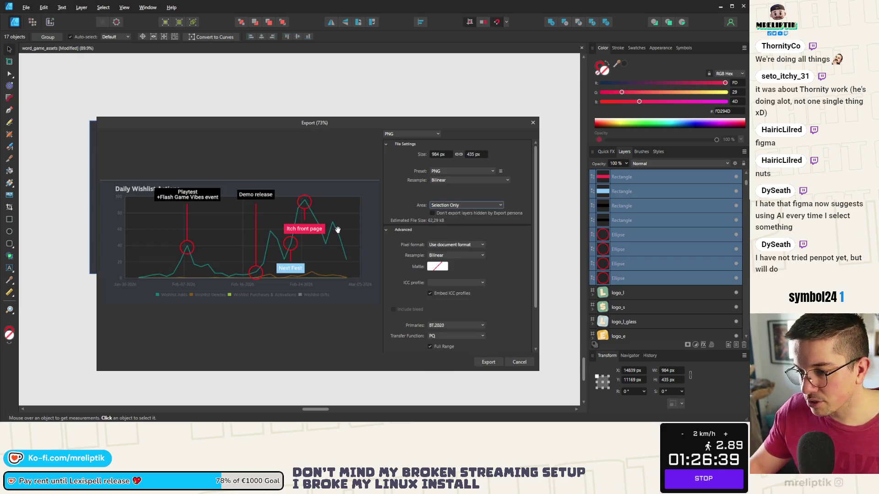
pyautogui.click(488, 362)
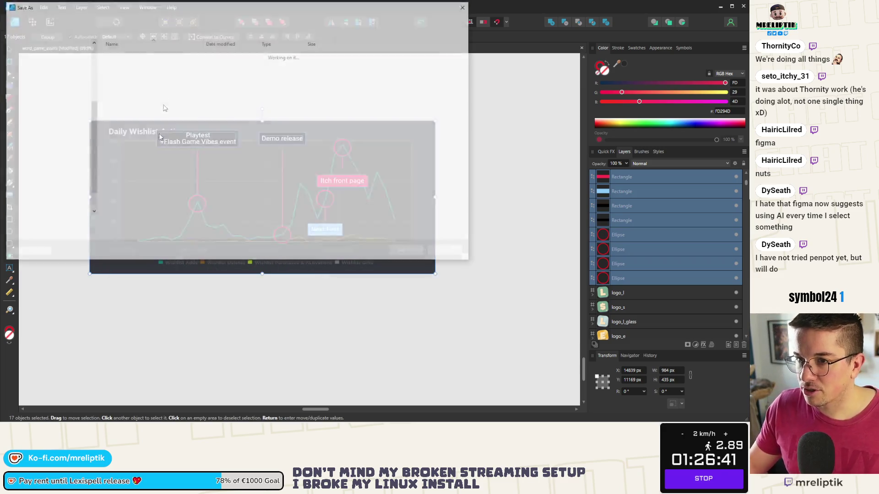
# Save the PNG into PROJECTS > GAMEDEV > word_game > assets > steam > EVENTS > Next Fest February 2026.
pyautogui.moveTo(183, 8)
pyautogui.mouseDown()
pyautogui.moveTo(200, 102)
pyautogui.moveTo(199, 94)
pyautogui.mouseUp()
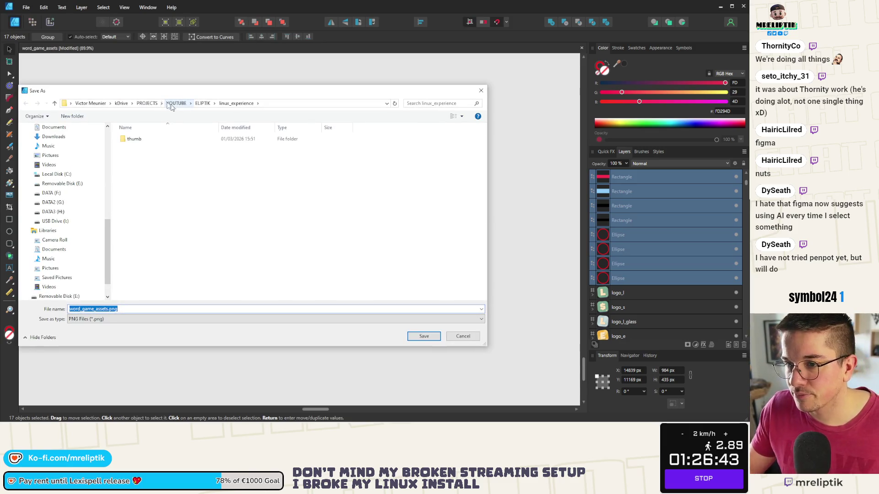
pyautogui.click(147, 103)
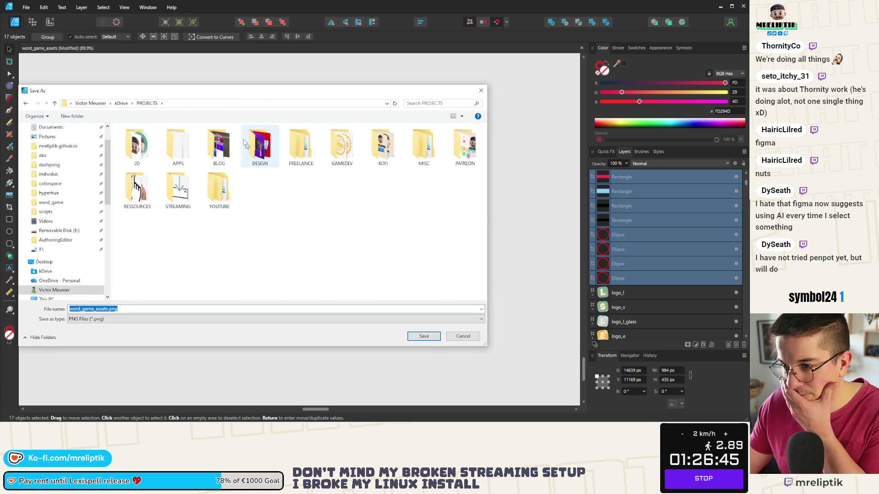
pyautogui.doubleClick(335, 153)
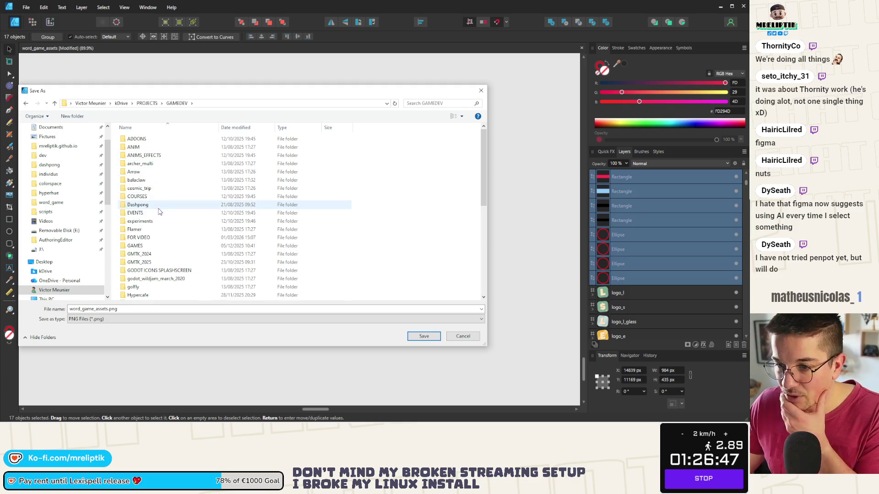
pyautogui.scroll(-5, 158, 172)
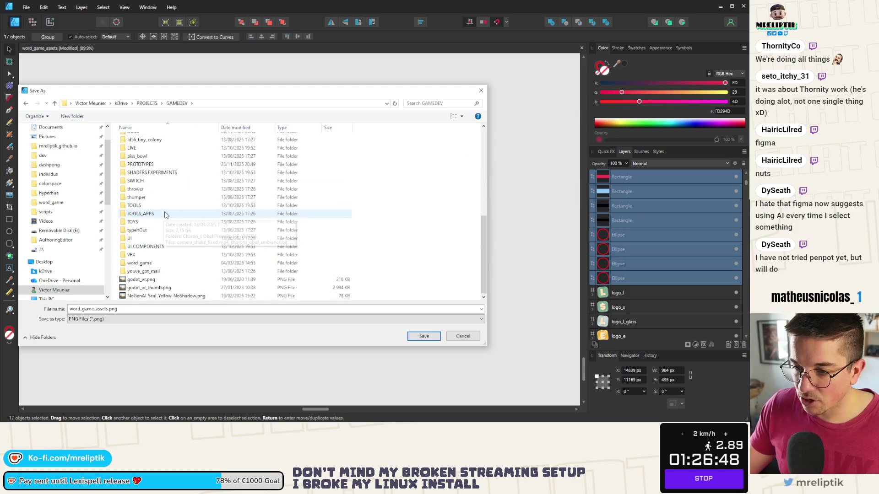
pyautogui.doubleClick(154, 262)
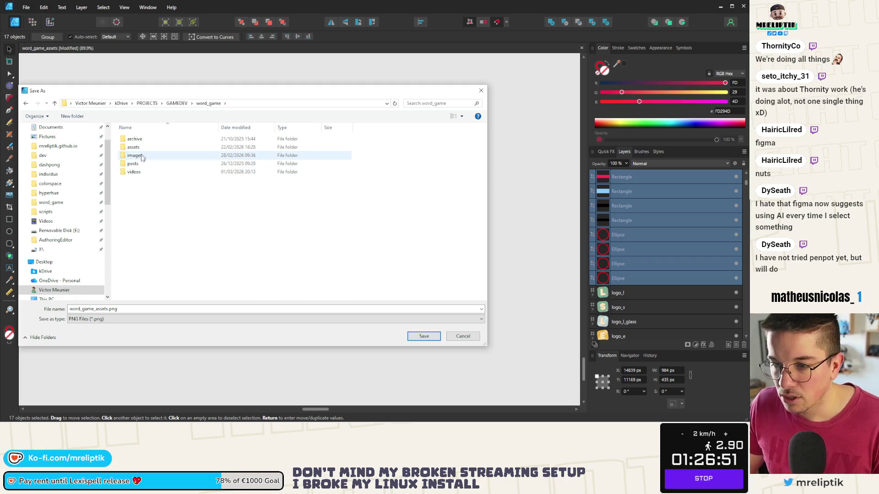
pyautogui.doubleClick(141, 147)
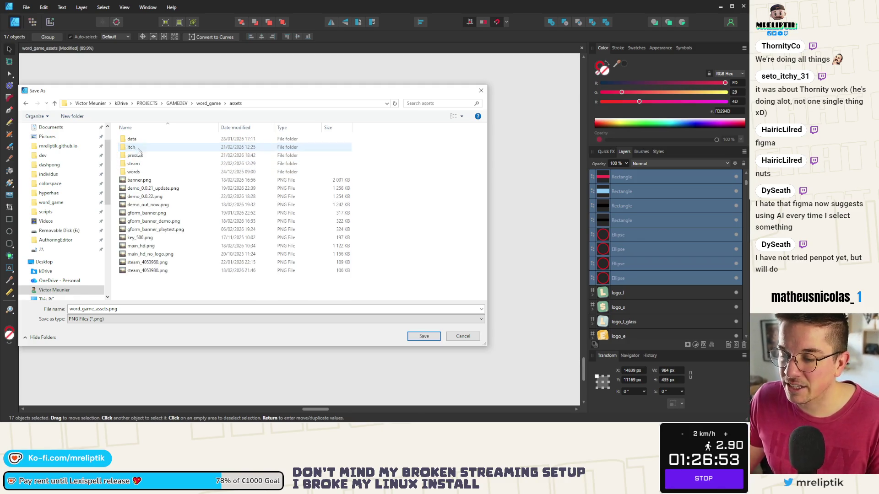
pyautogui.doubleClick(165, 164)
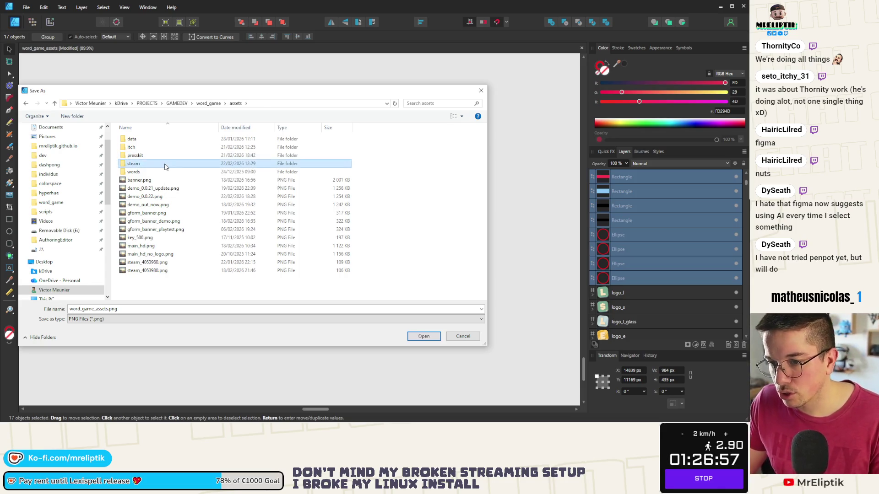
pyautogui.click(236, 103)
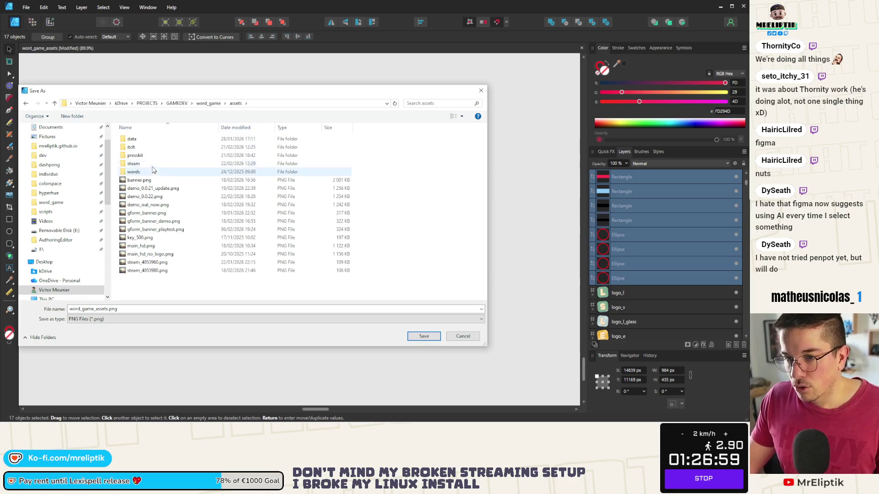
pyautogui.doubleClick(154, 165)
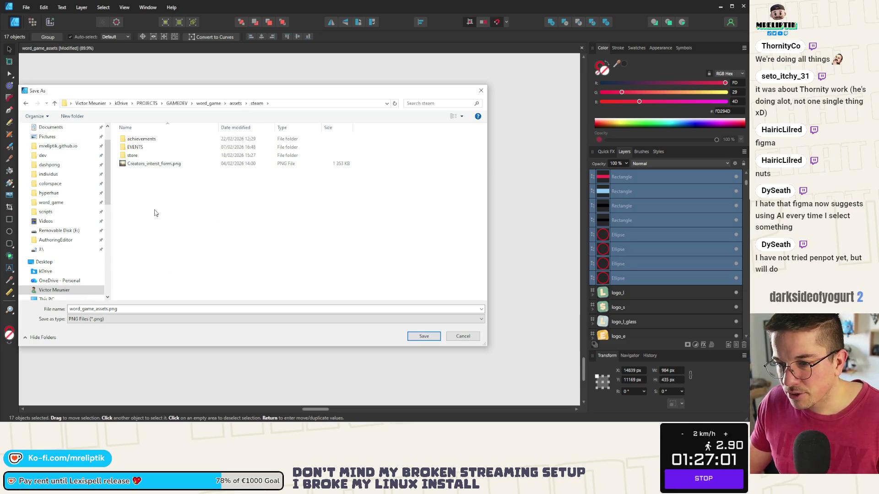
pyautogui.doubleClick(154, 148)
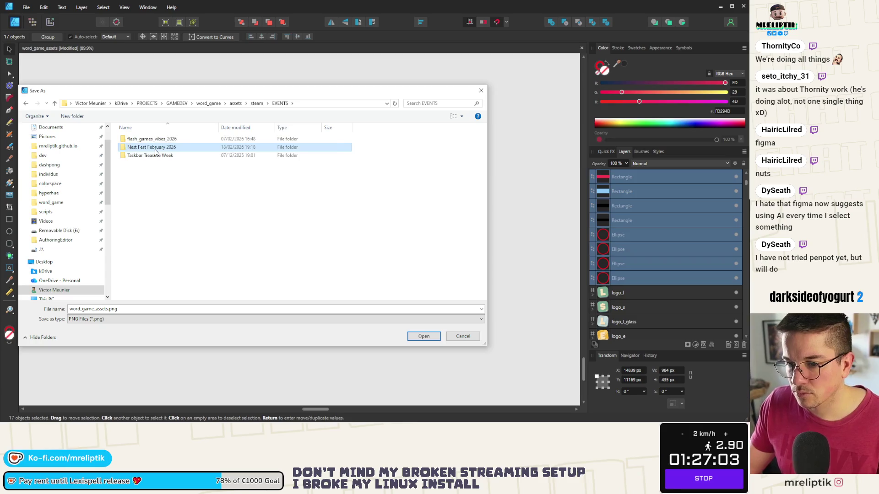
pyautogui.doubleClick(152, 146)
pyautogui.write('next_')
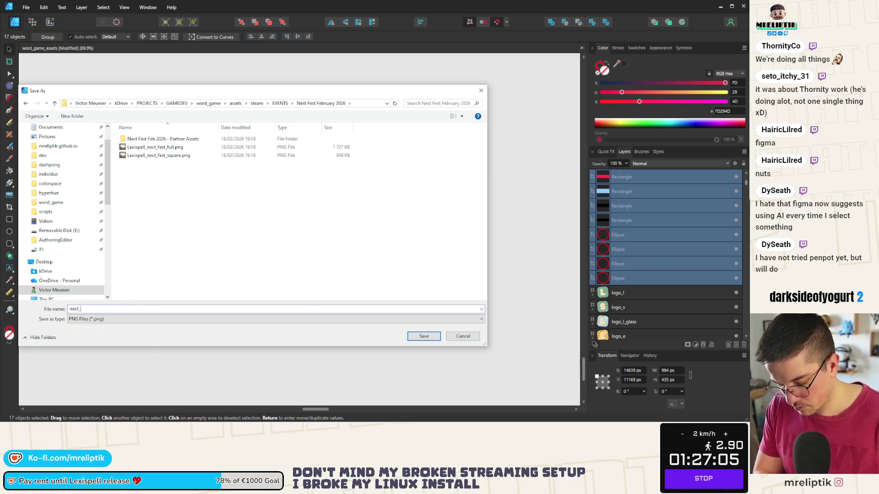
pyautogui.write('c')
pyautogui.press('Return')
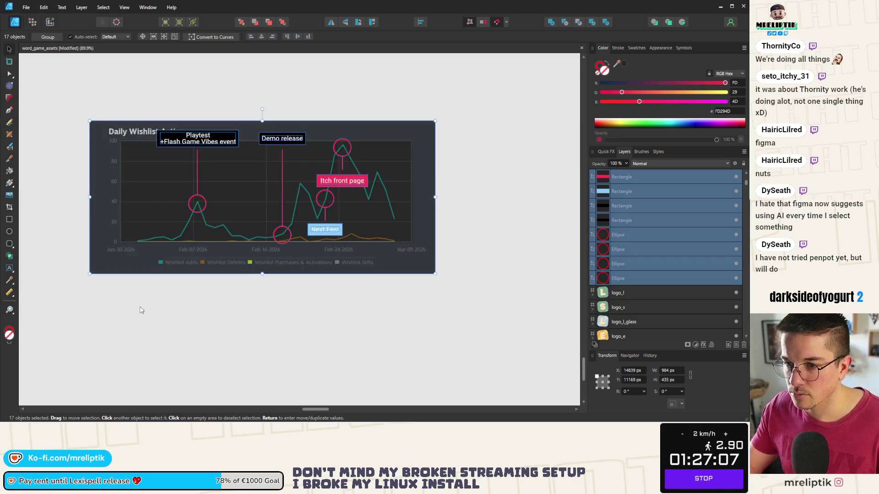
# Delete the plain wishlist chart image from the Patreon post, leaving a blank line in its place.
pyautogui.click(720, 6)
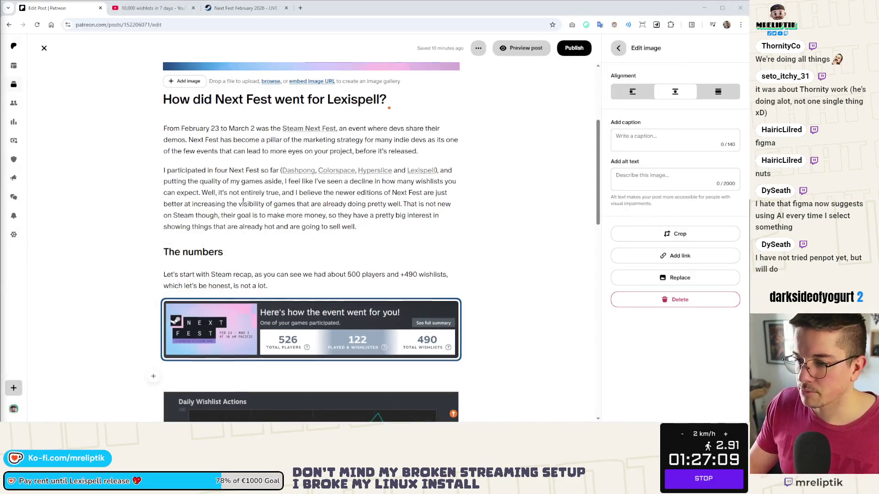
pyautogui.scroll(-3, 235, 206)
pyautogui.scroll(-2, 420, 141)
pyautogui.scroll(1, 421, 141)
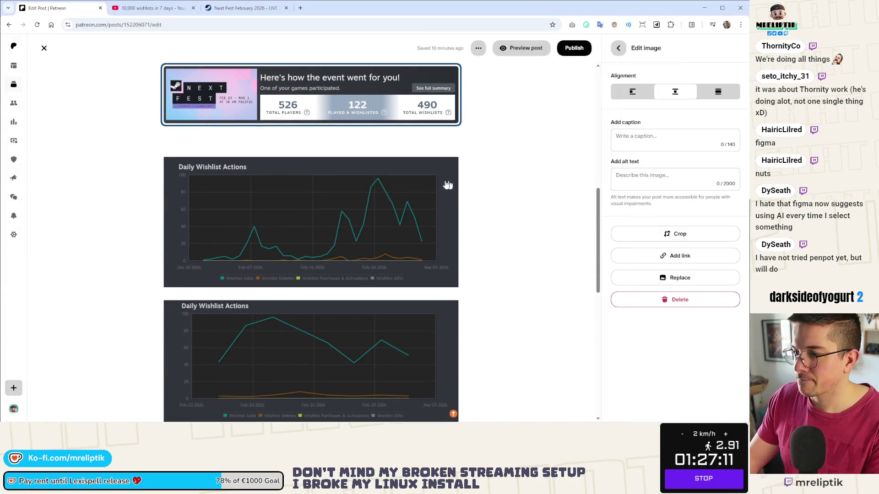
pyautogui.click(395, 189)
pyautogui.click(234, 163)
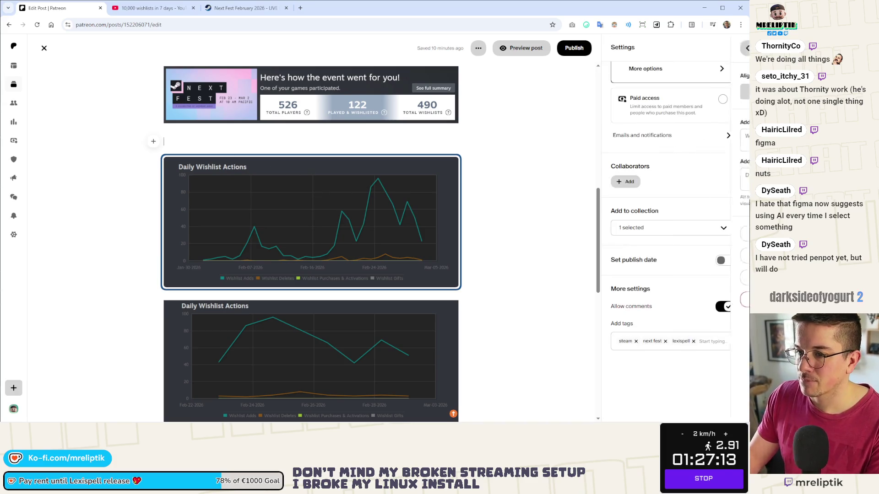
pyautogui.click(466, 249)
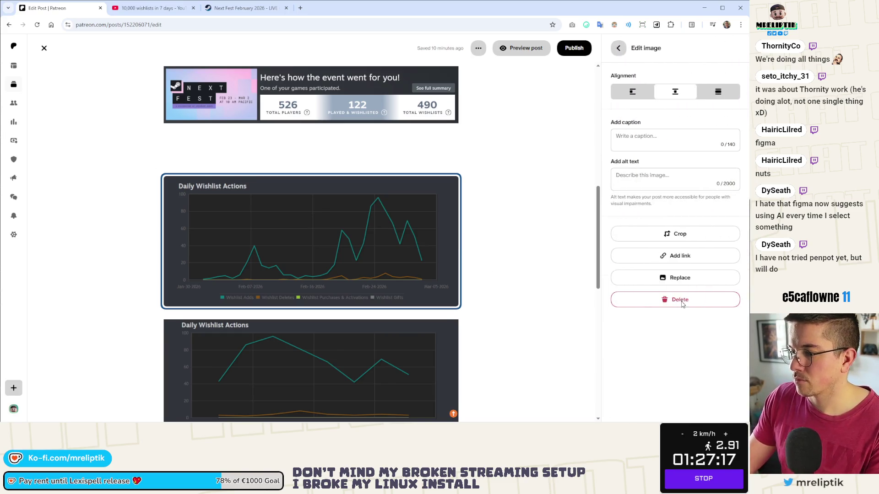
pyautogui.click(679, 300)
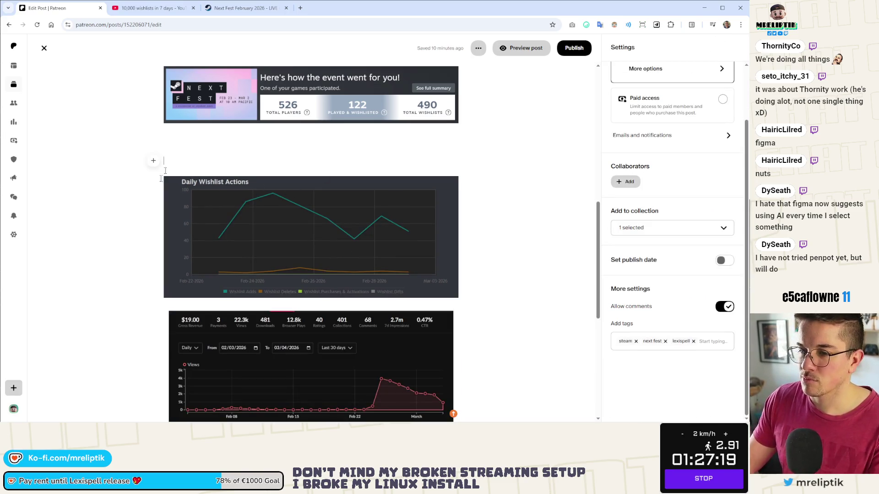
pyautogui.press('super+e')
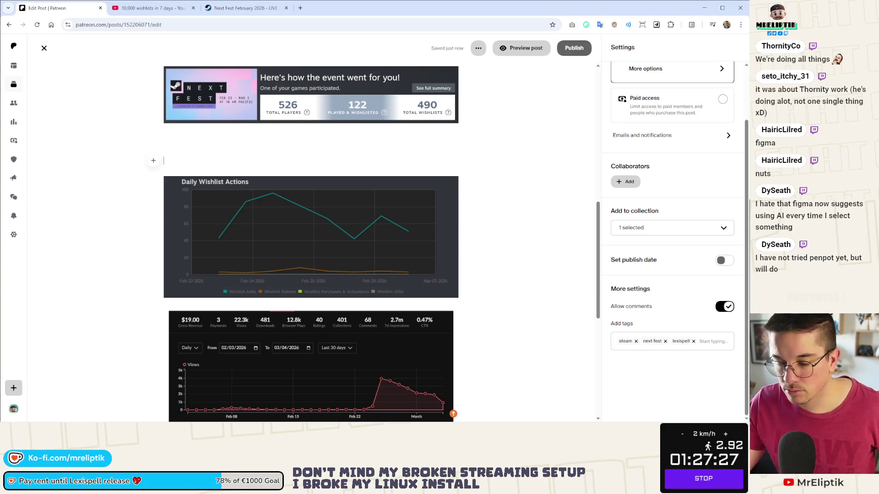
pyautogui.scroll(3, 311, 241)
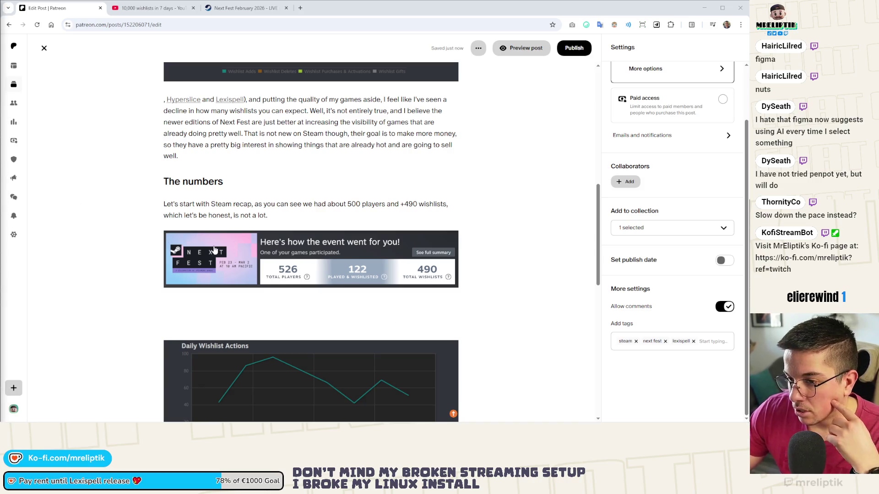
pyautogui.scroll(-1, 226, 220)
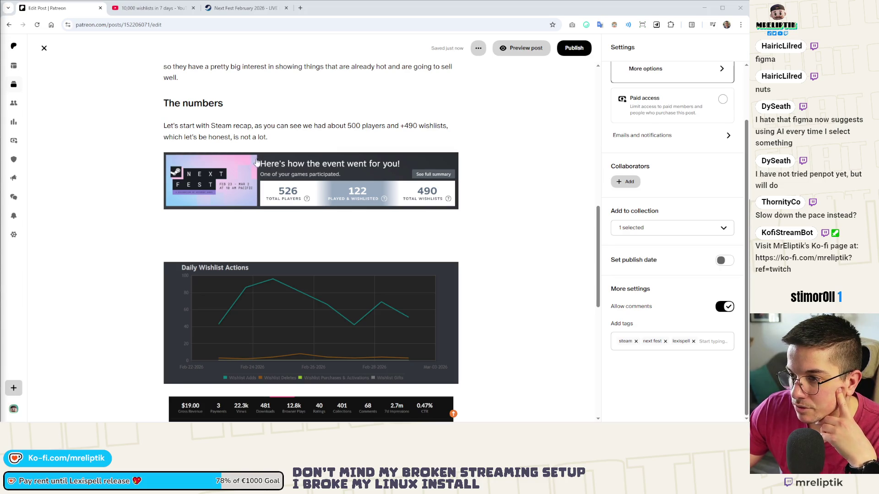
# Extend the Steam recap sentence to promise more detail below and begin a caption under the Next Fest image.
pyautogui.click(278, 135)
pyautogui.press('BackSpace')
pyautogui.write('but')
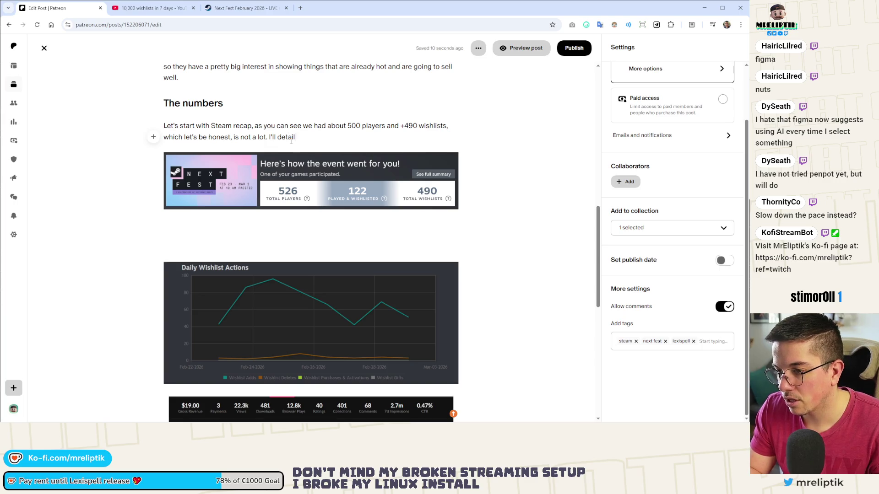
pyautogui.write('the numbers and my thoughts more be')
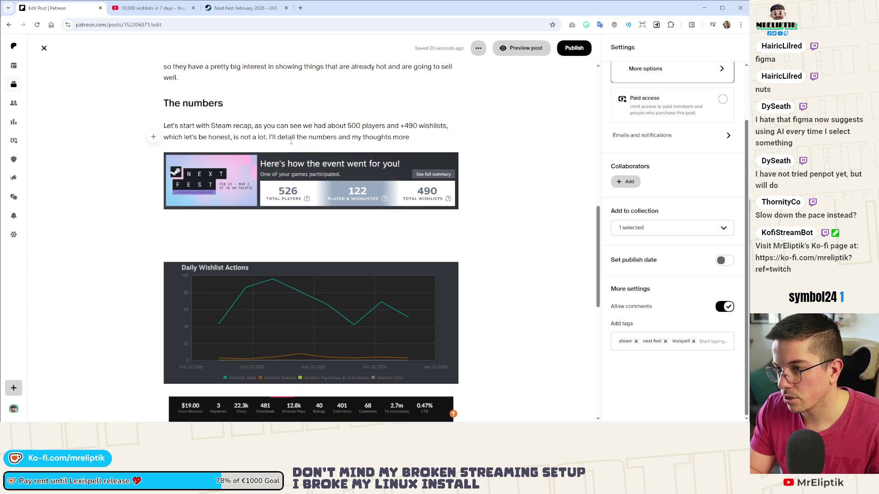
pyautogui.write('low.')
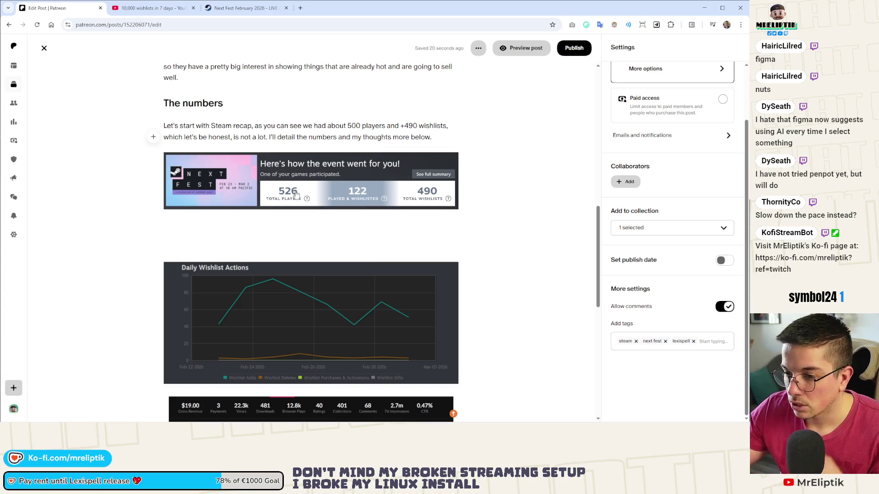
pyautogui.click(239, 233)
pyautogui.press('Delete')
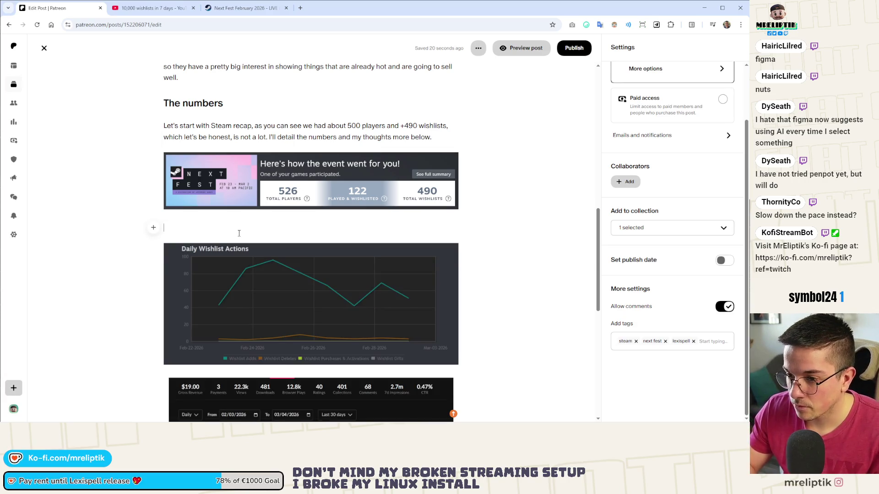
pyautogui.write('Here')
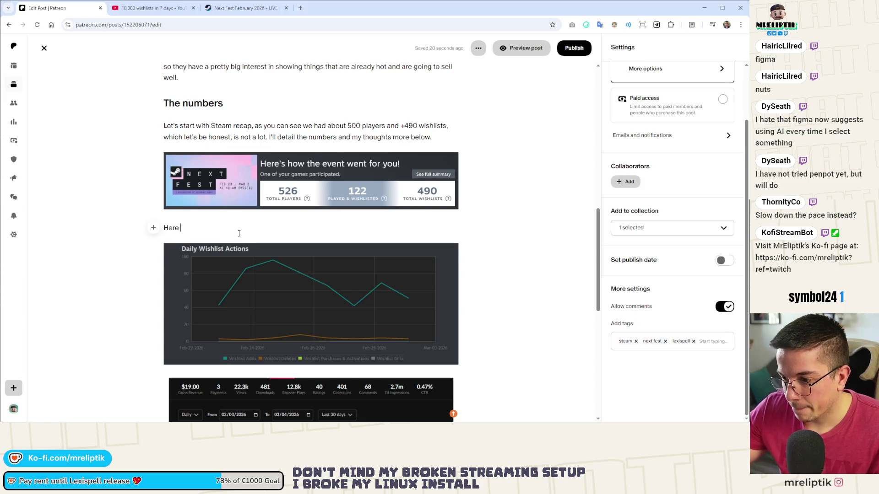
pyautogui.scroll(-3, 240, 237)
pyautogui.scroll(1, 240, 237)
pyautogui.scroll(3, 241, 237)
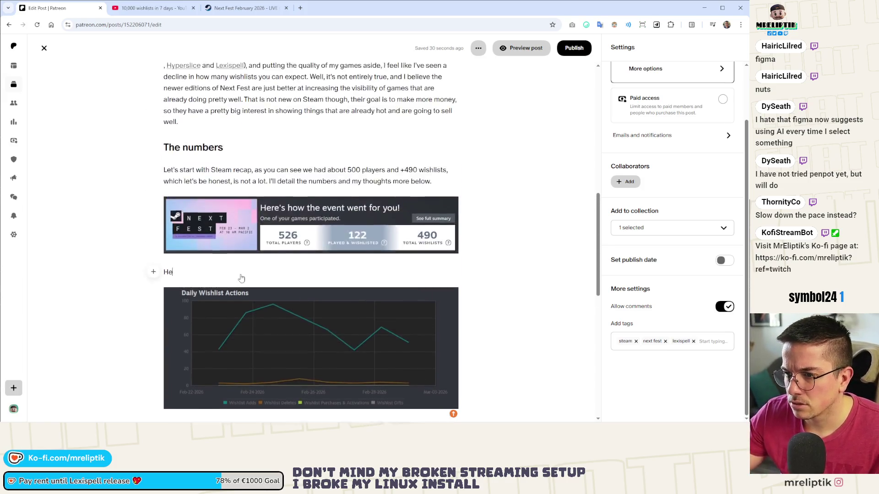
pyautogui.scroll(5, 240, 237)
pyautogui.scroll(1, 233, 206)
pyautogui.scroll(-2, 222, 123)
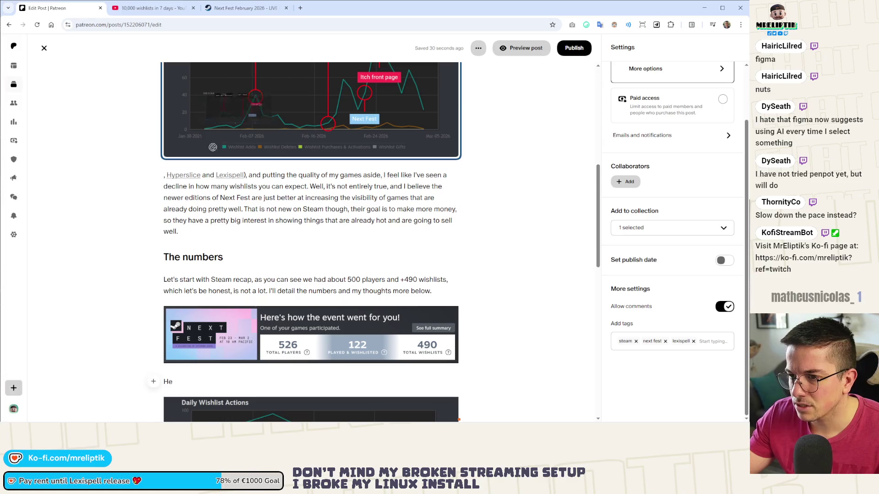
# Drag the annotated chart below the caption, rejoin the games-list paragraph, and place the Daily Wishlist Actions chart under the recap image with an empty caption line.
pyautogui.moveTo(222, 124); pyautogui.dragTo(208, 381)
pyautogui.scroll(5, 245, 231)
pyautogui.scroll(-5, 246, 230)
pyautogui.scroll(4, 188, 166)
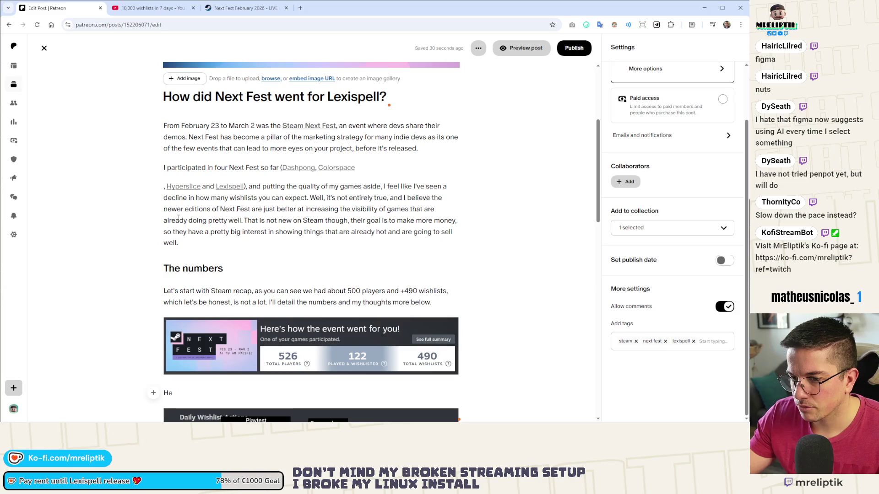
pyautogui.scroll(2, 311, 240)
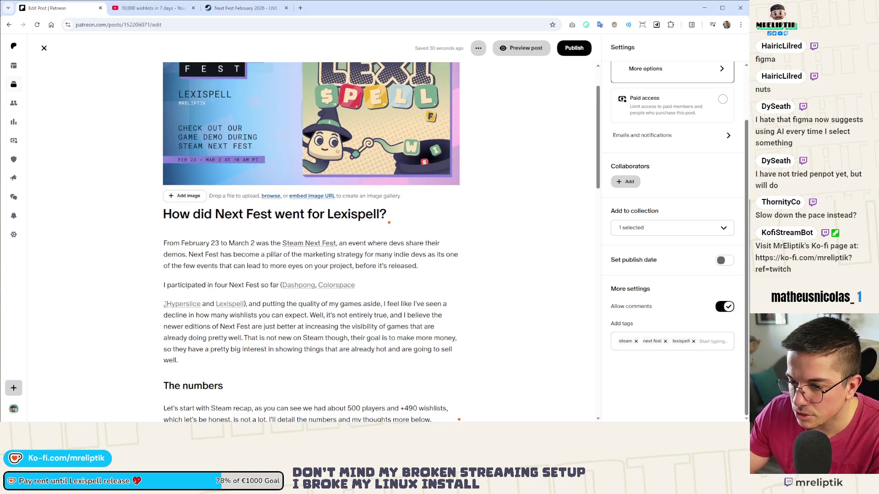
pyautogui.press('BackSpace')
pyautogui.scroll(-2, 164, 313)
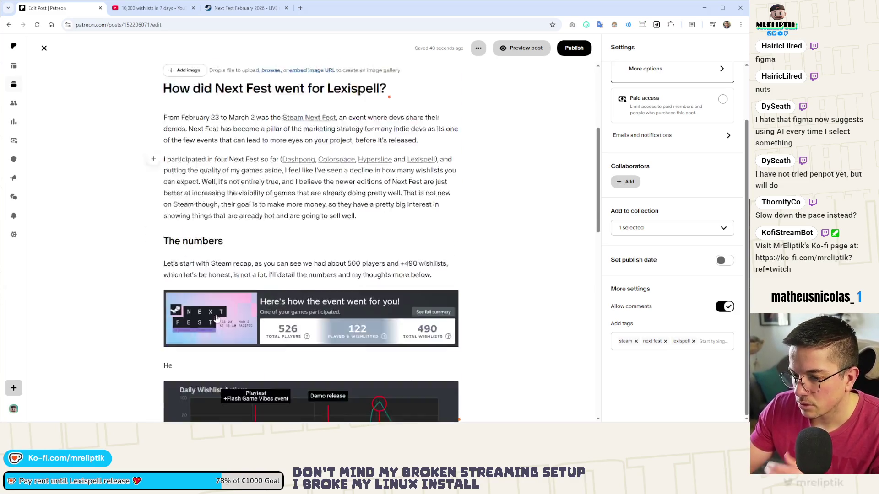
pyautogui.scroll(-2, 201, 219)
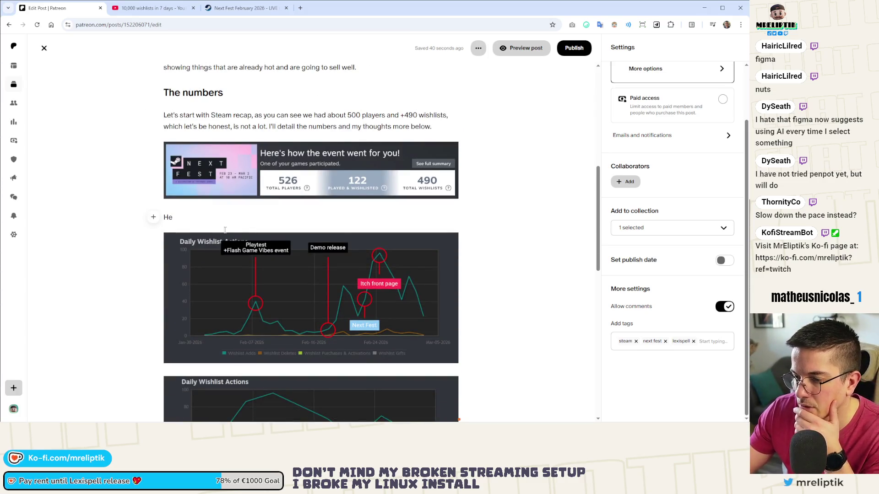
pyautogui.scroll(-2, 206, 226)
pyautogui.scroll(1, 232, 243)
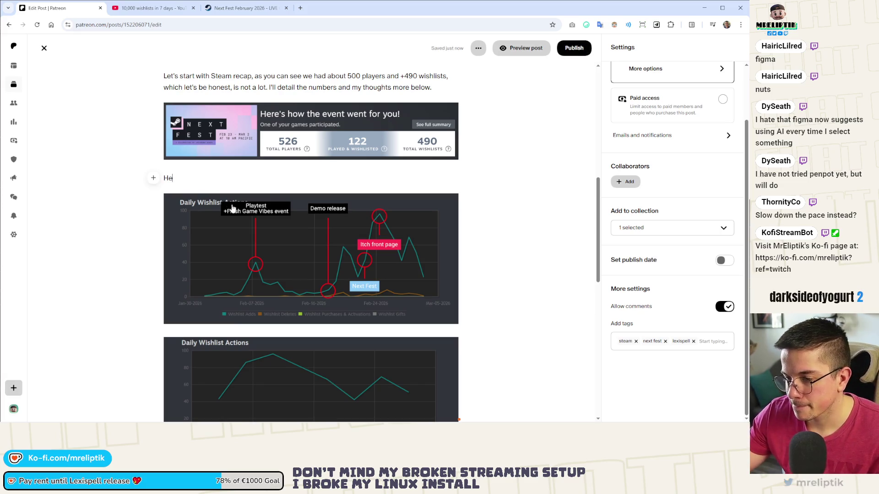
pyautogui.moveTo(253, 379); pyautogui.dragTo(212, 220)
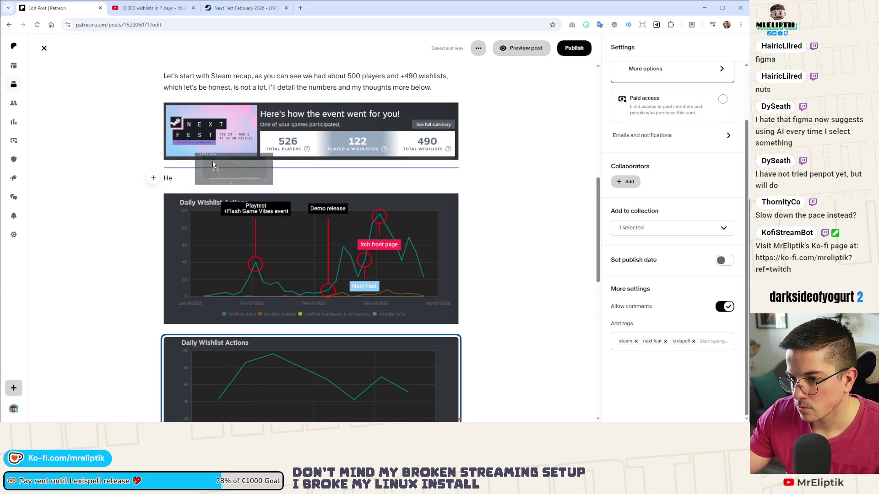
pyautogui.click(178, 169)
pyautogui.press('Return')
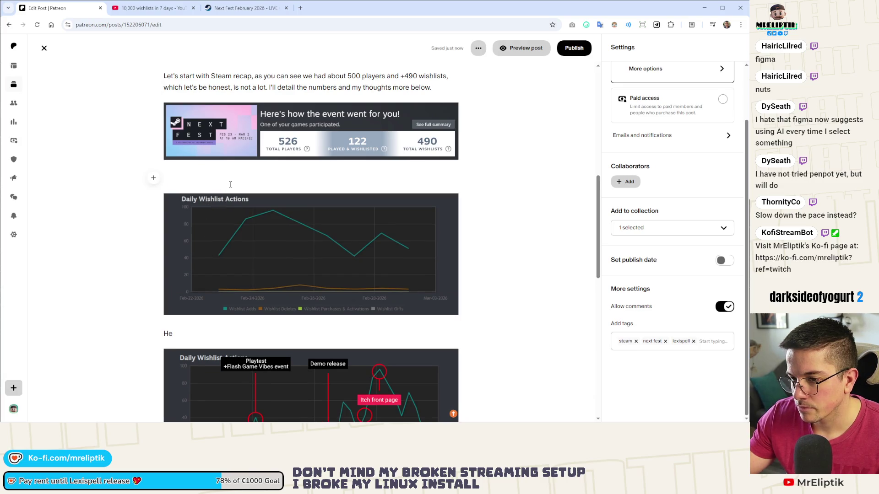
pyautogui.write('Here ')
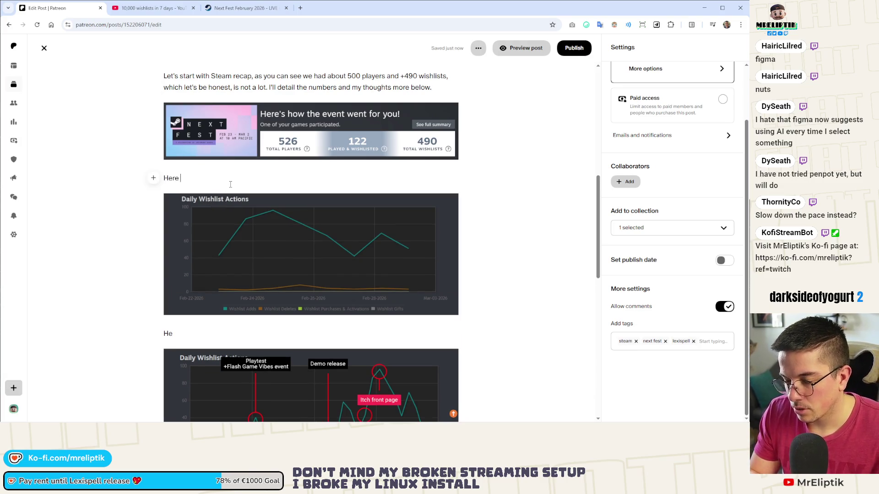
pyautogui.write('s the cah')
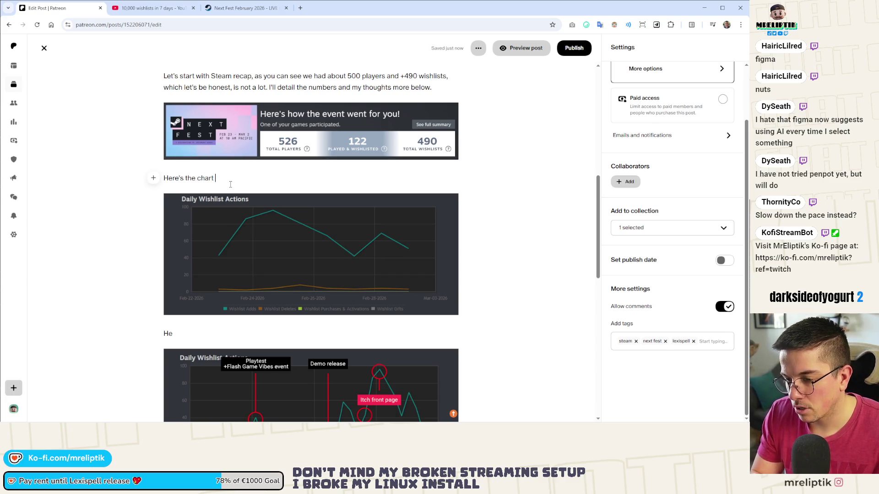
# Write the caption 'Here's the chart for the Next period only (Feb 23, to March 2)' above the plain chart.
pyautogui.press('BackSpace')
pyautogui.press('BackSpace')
pyautogui.press('BackSpace')
pyautogui.write('ext Perd')
pyautogui.press('BackSpace')
pyautogui.press('BackSpace')
pyautogui.press('BackSpace')
pyautogui.write('period only (')
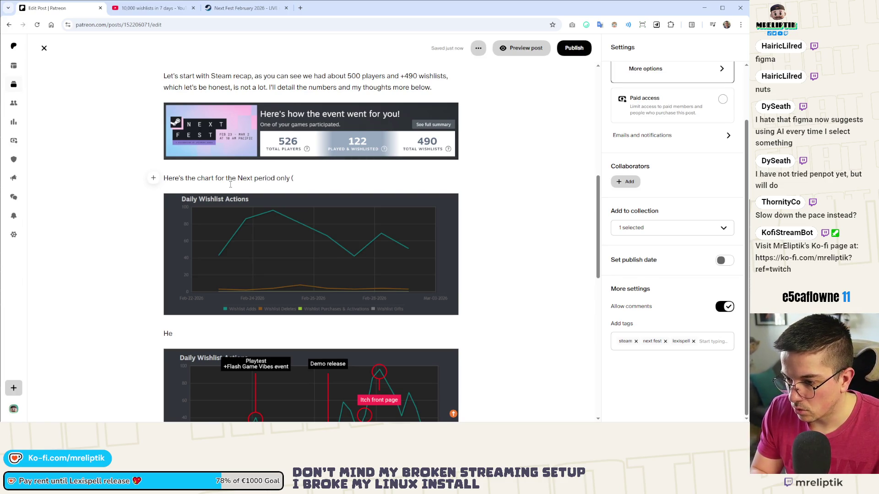
pyautogui.write('Feb 2')
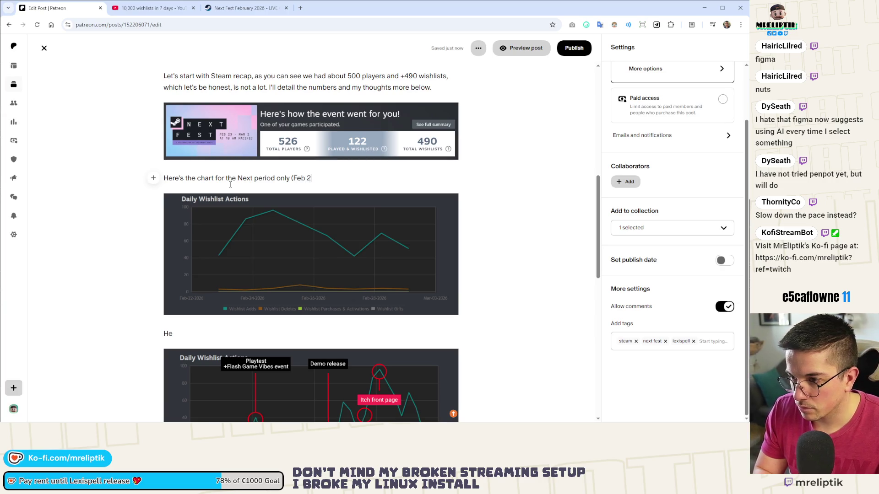
pyautogui.write('3, to March 2')
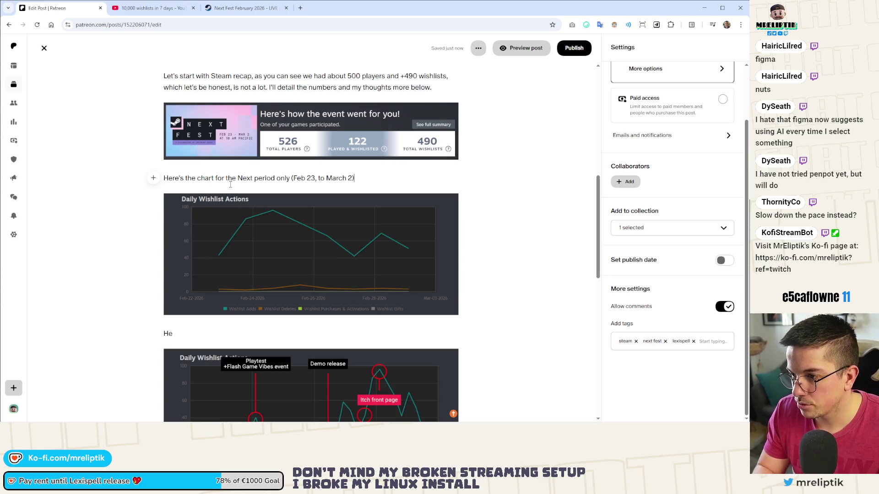
pyautogui.scroll(5, 231, 185)
pyautogui.scroll(-6, 288, 263)
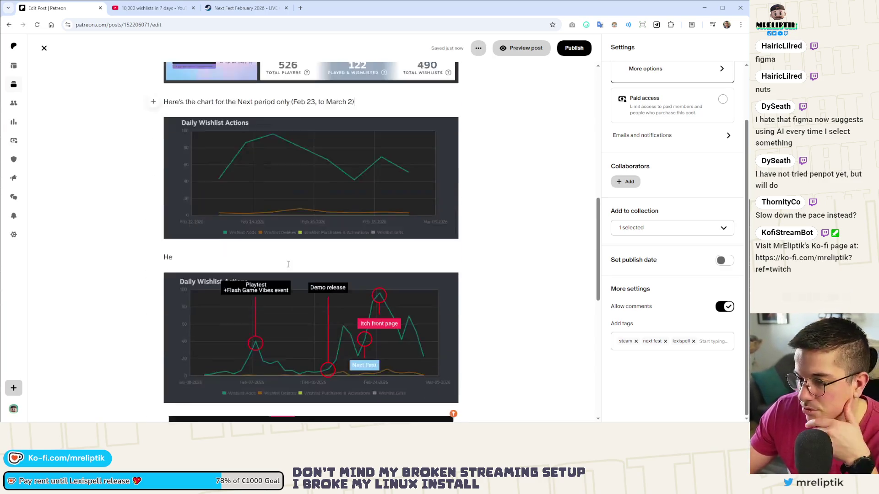
pyautogui.scroll(1, 373, 235)
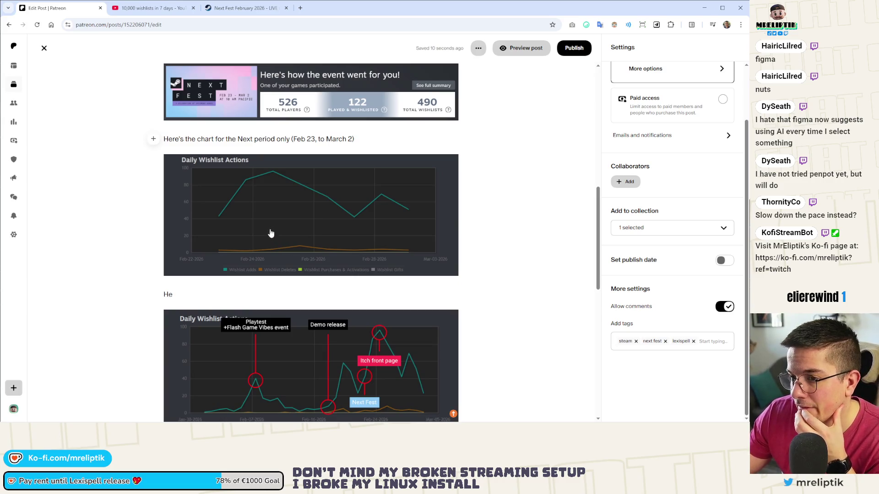
pyautogui.scroll(2, 270, 233)
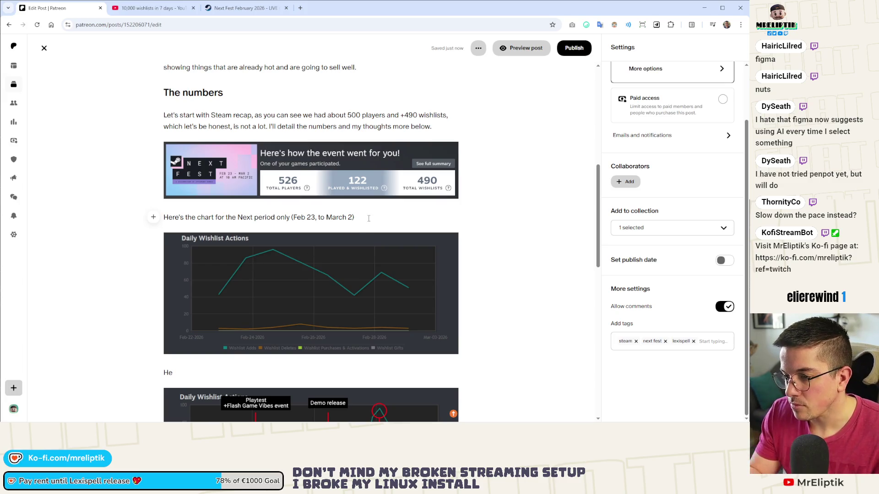
pyautogui.write('. Spikes a')
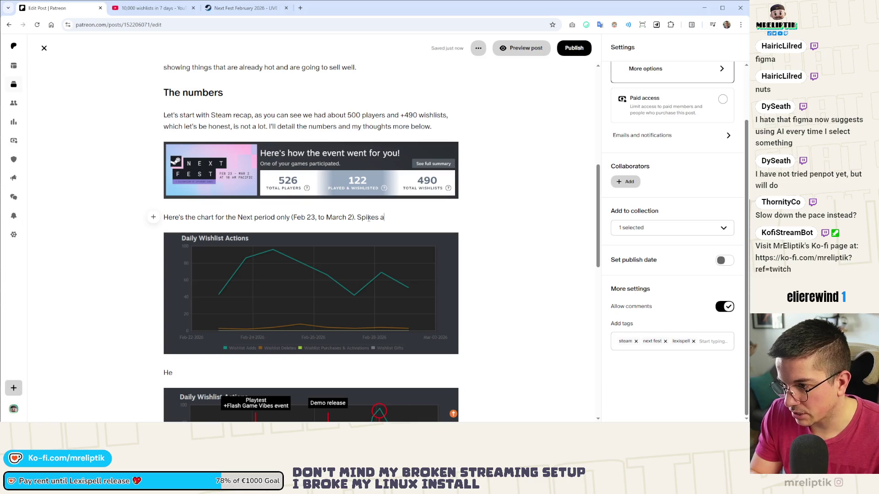
pyautogui.write('re')
# Write that wishlists spiked on Feb 24, 25 and 26 then declined as Steam shifted its recommendations.
pyautogui.press('BackSpace')
pyautogui.press('BackSpace')
pyautogui.press('BackSpace')
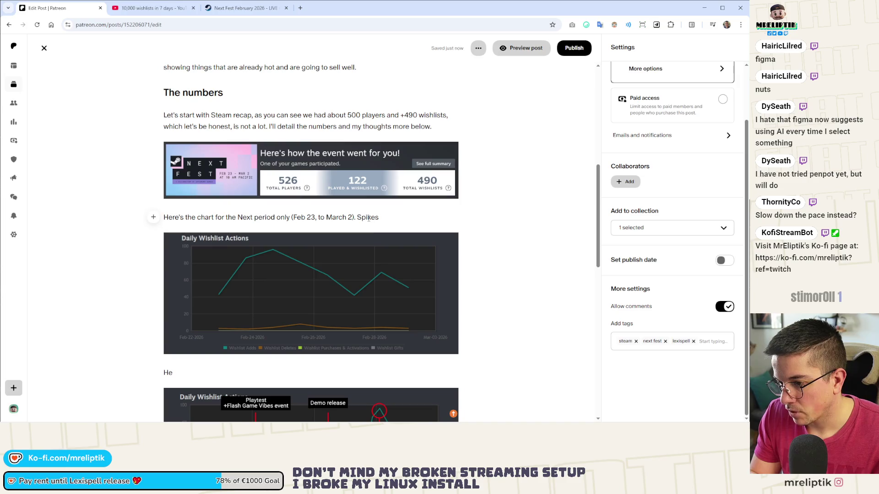
pyautogui.write('Try')
pyautogui.press('BackSpace')
pyautogui.press('BackSpace')
pyautogui.press('BackSpace')
pyautogui.press('BackSpace')
pyautogui.press('BackSpace')
pyautogui.press('BackSpace')
pyautogui.press('BackSpace')
pyautogui.press('BackSpace')
pyautogui.press('BackSpace')
pyautogui.write('The')
pyautogui.write('ir')
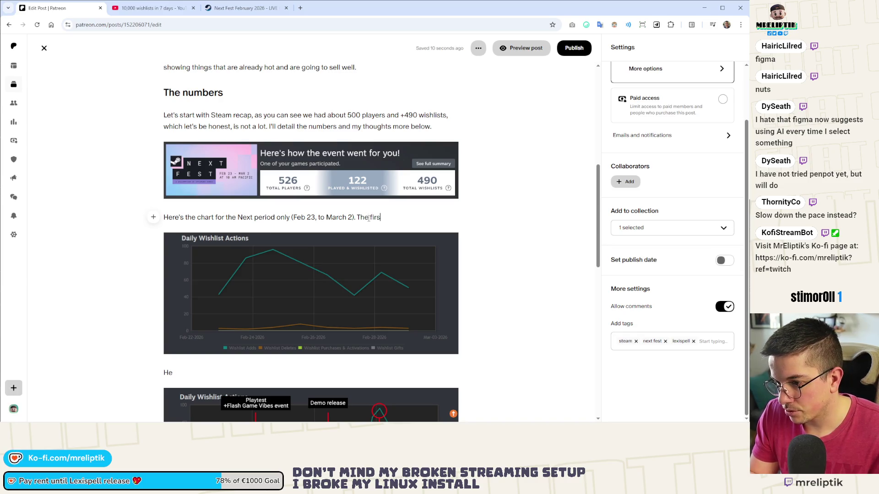
pyautogui.write('ikes')
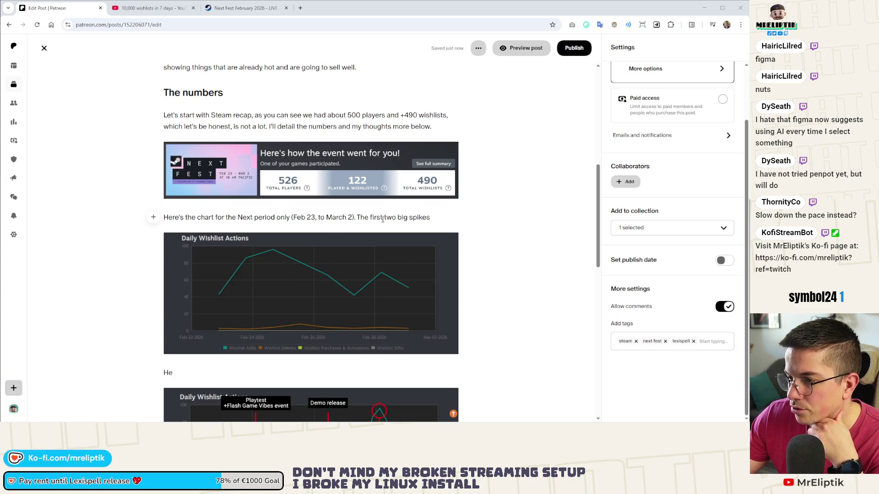
pyautogui.click(396, 218)
pyautogui.doubleClick(396, 219)
pyautogui.write('thre')
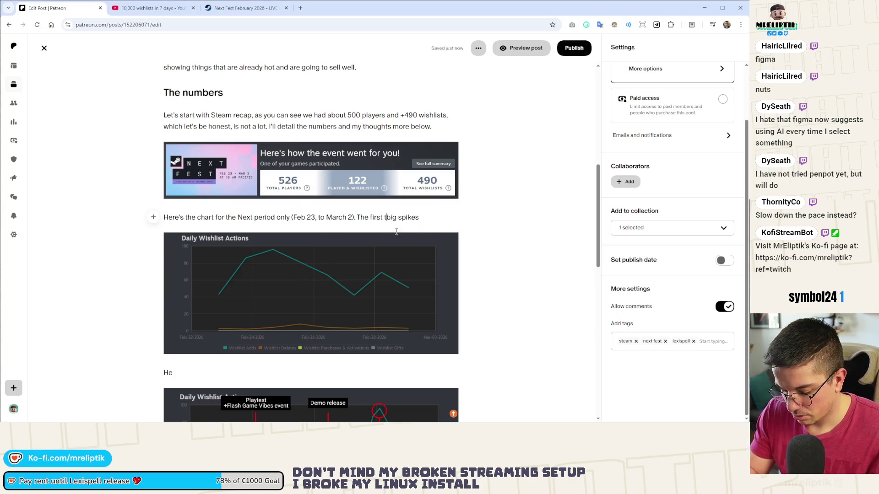
pyautogui.write('e ')
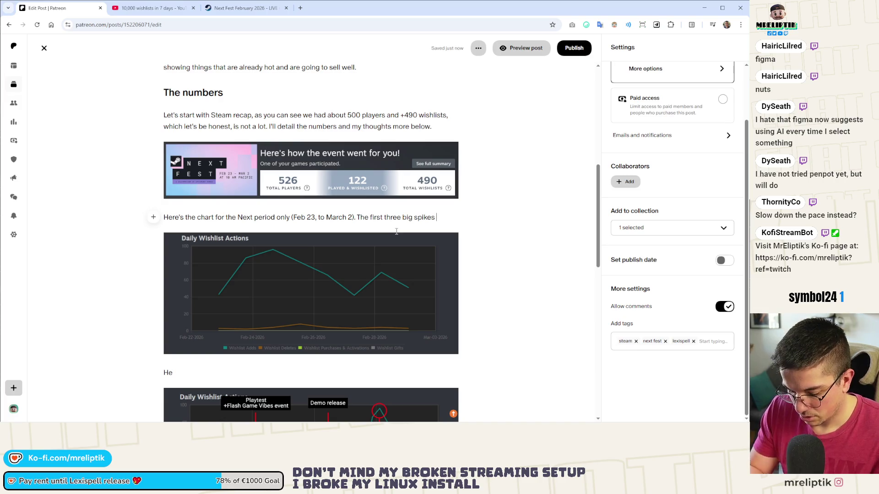
pyautogui.write(' happe')
pyautogui.press('BackSpace')
pyautogui.press('BackSpace')
pyautogui.press('BackSpace')
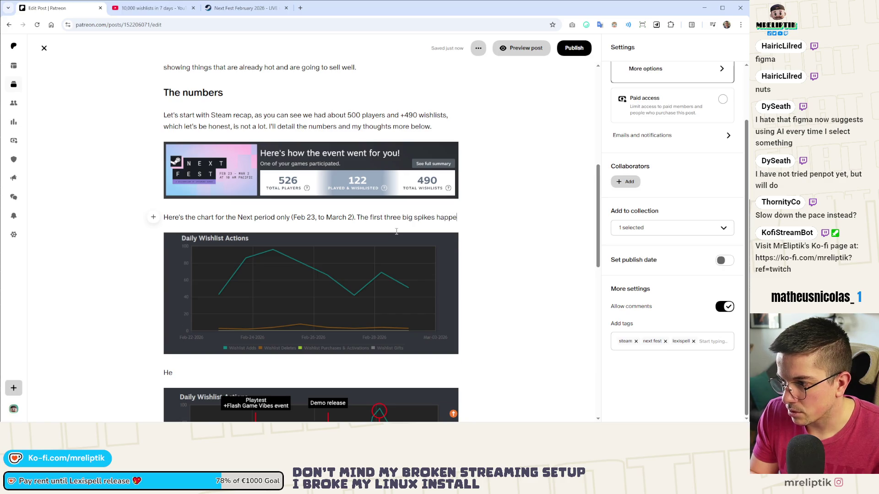
pyautogui.write('ned on Feb 24, 25')
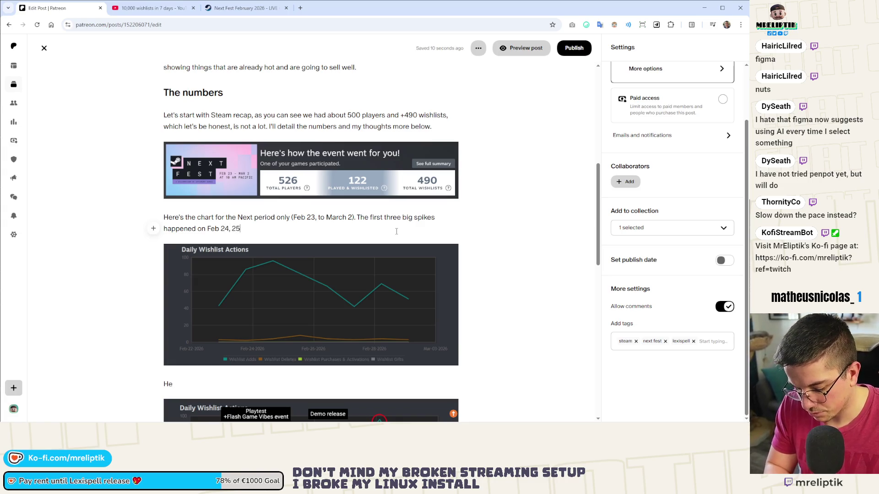
pyautogui.write('nd 25')
pyautogui.write(' after that it started goin')
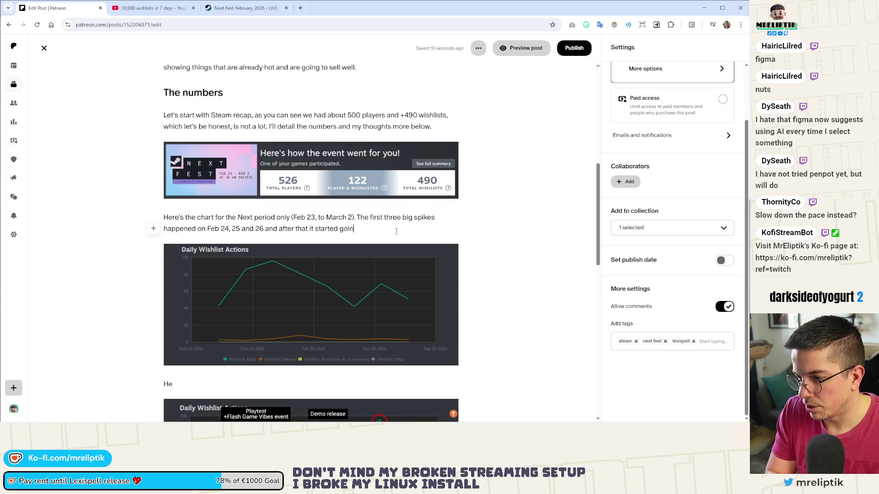
pyautogui.write('g down. This is probably whe')
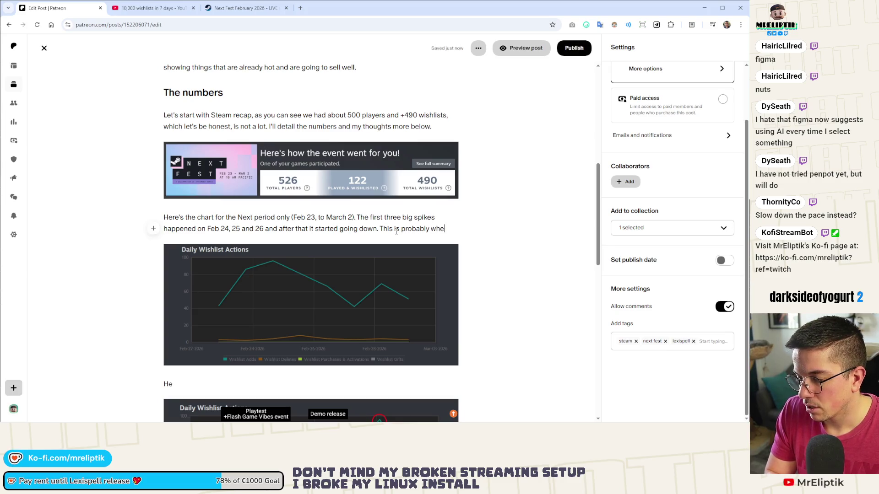
pyautogui.write('n Ste')
pyautogui.write('arts ')
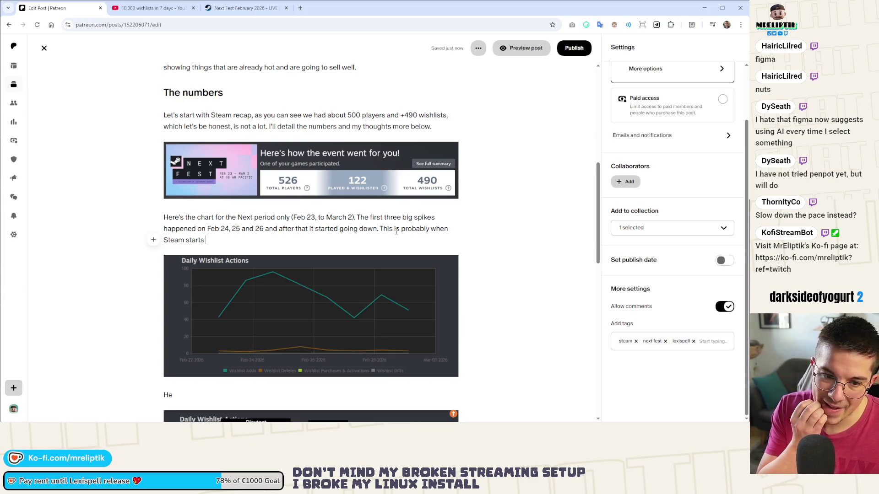
pyautogui.press('BackSpace')
pyautogui.press('BackSpace')
pyautogui.press('BackSpace')
pyautogui.press('BackSpace')
pyautogui.press('BackSpace')
pyautogui.write('op')
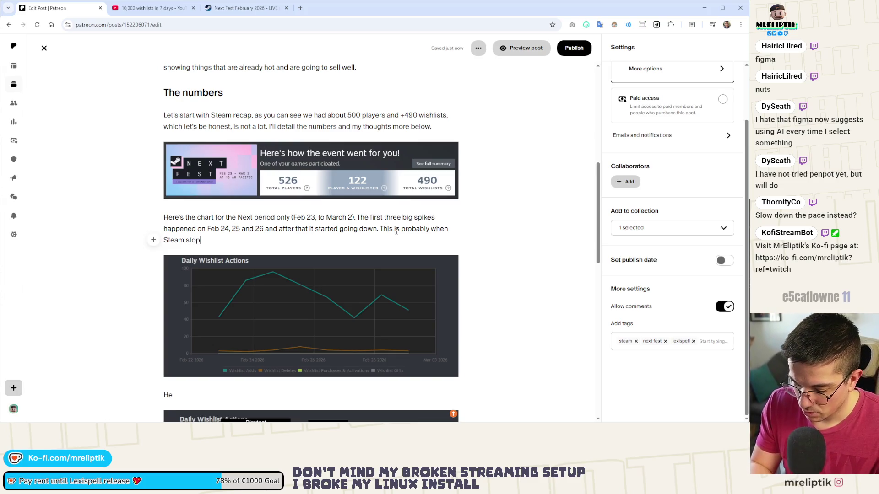
pyautogui.write('s giv')
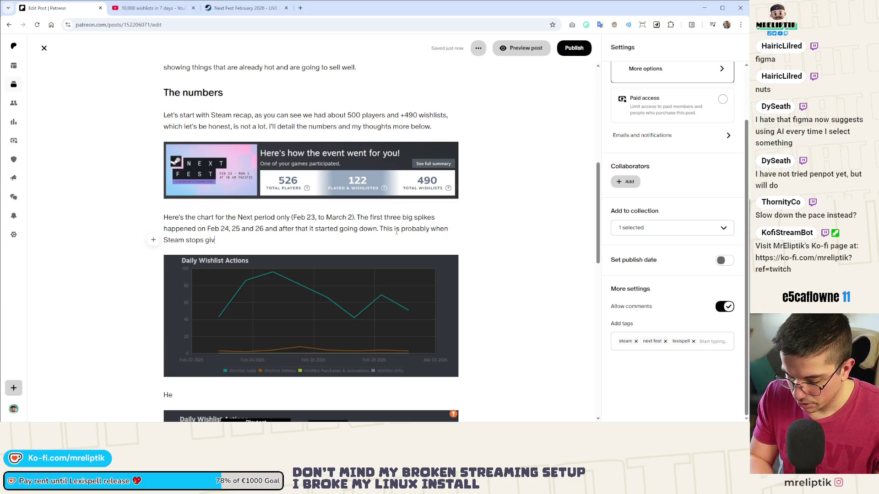
pyautogui.write('ing visibi')
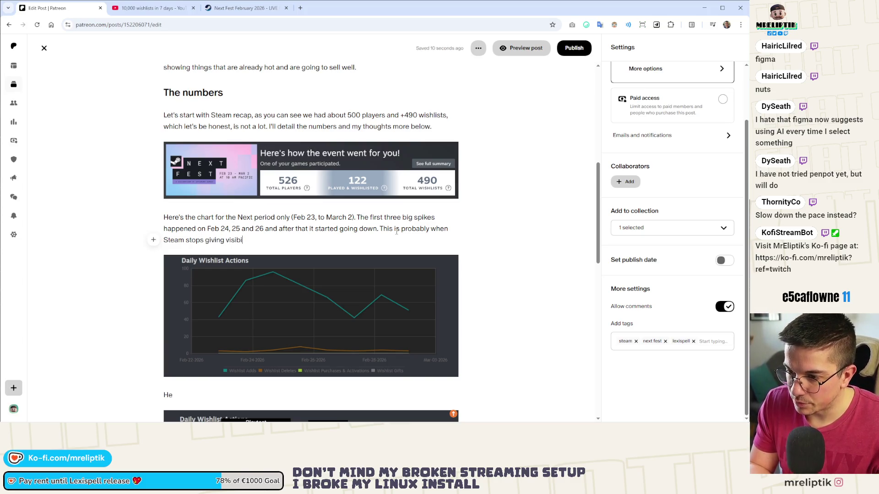
pyautogui.write('lity to all g')
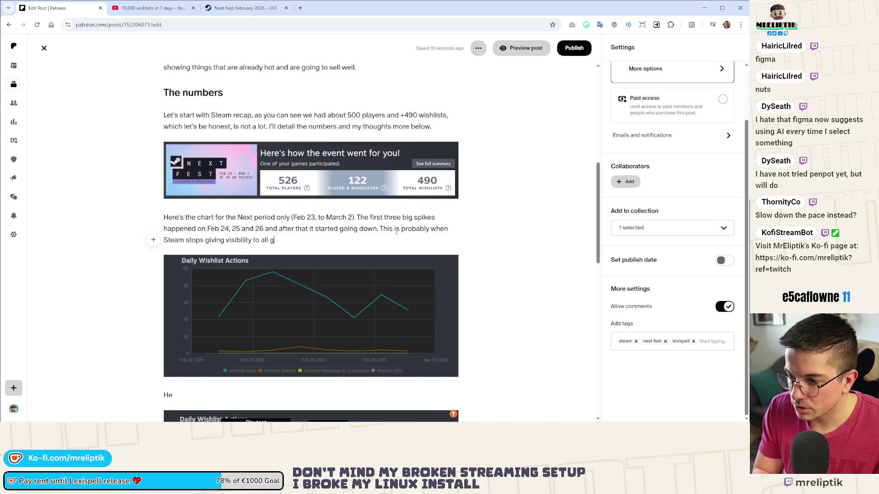
pyautogui.write('ames and start recommending more')
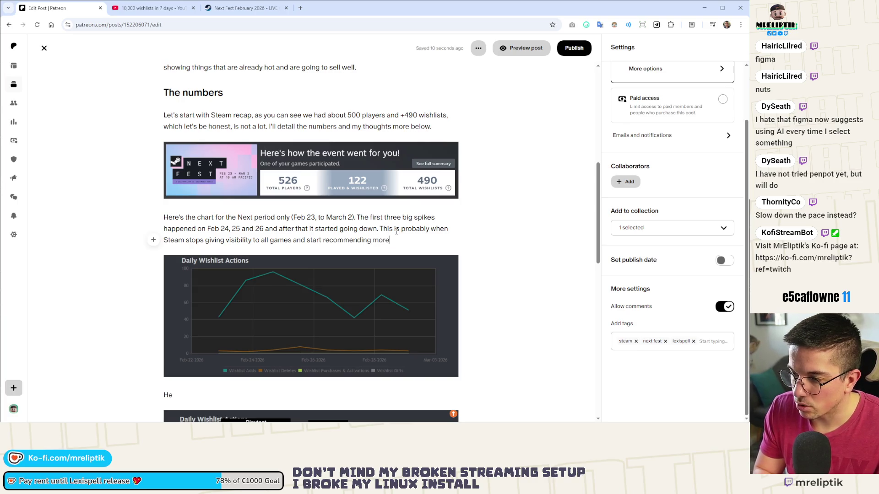
pyautogui.write(' based ')
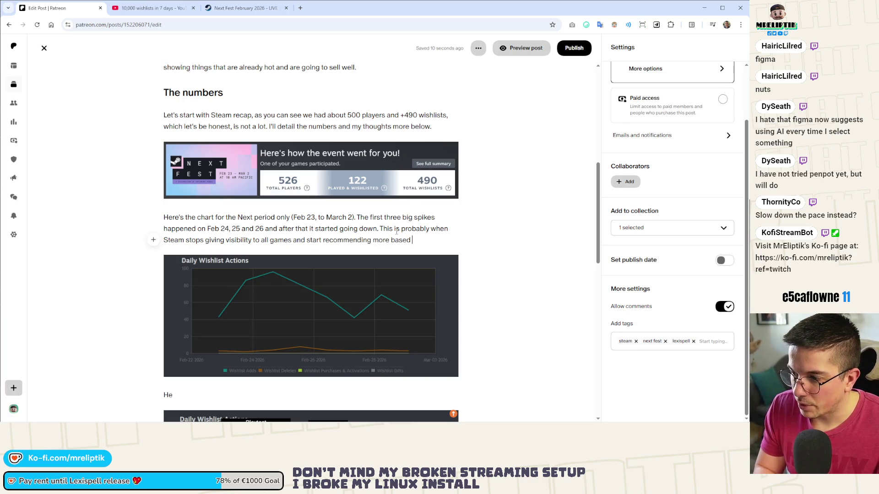
pyautogui.write('on the f')
pyautogui.write('results')
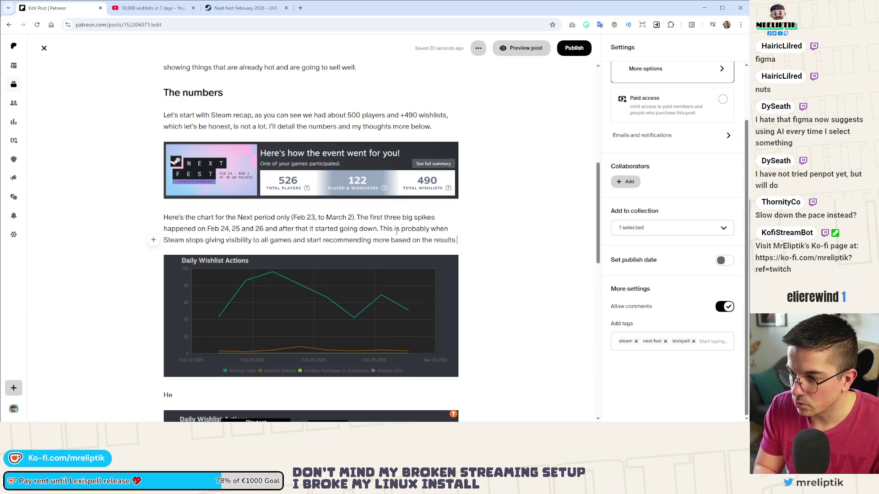
pyautogui.write(' of the first days.')
pyautogui.scroll(-3, 398, 233)
# Write the past-month wishlist paragraph crediting the Feb 7 bump to the second public playtest and Flash Game Vibes.
pyautogui.click(228, 211)
pyautogui.write('re')
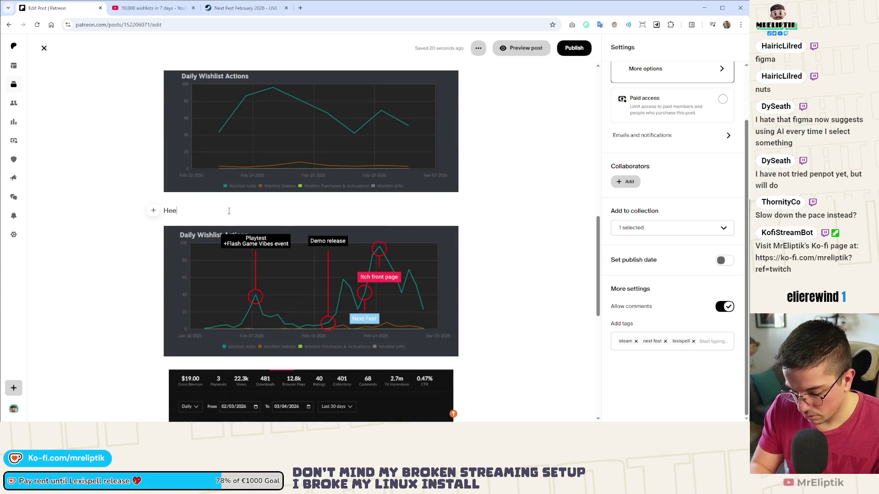
pyautogui.write('you can see the past')
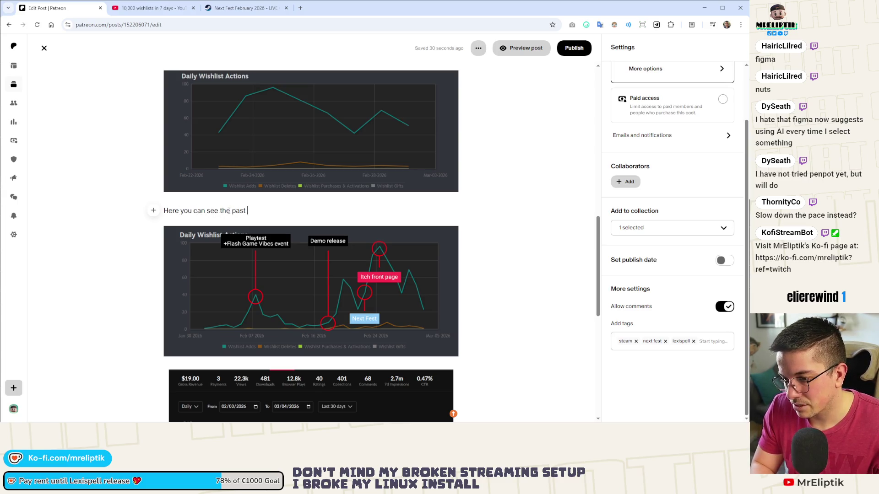
pyautogui.write('of wh')
pyautogui.write('ishlists. I got a small bum')
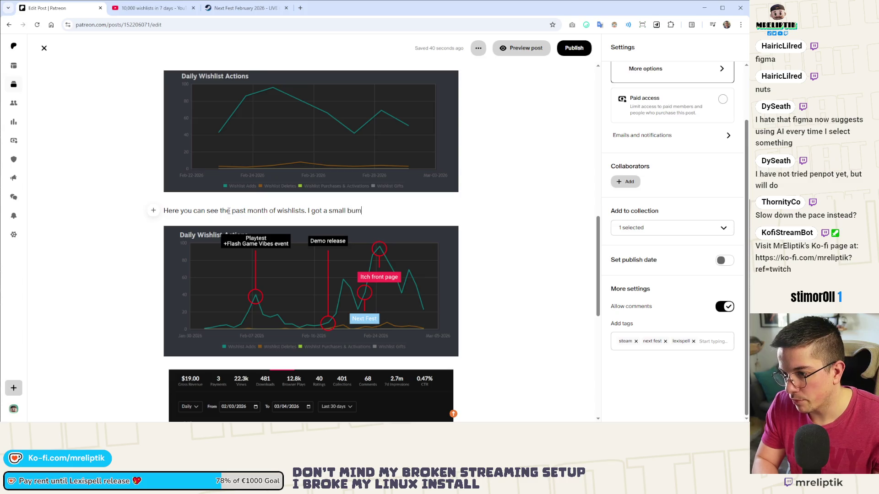
pyautogui.write('p around')
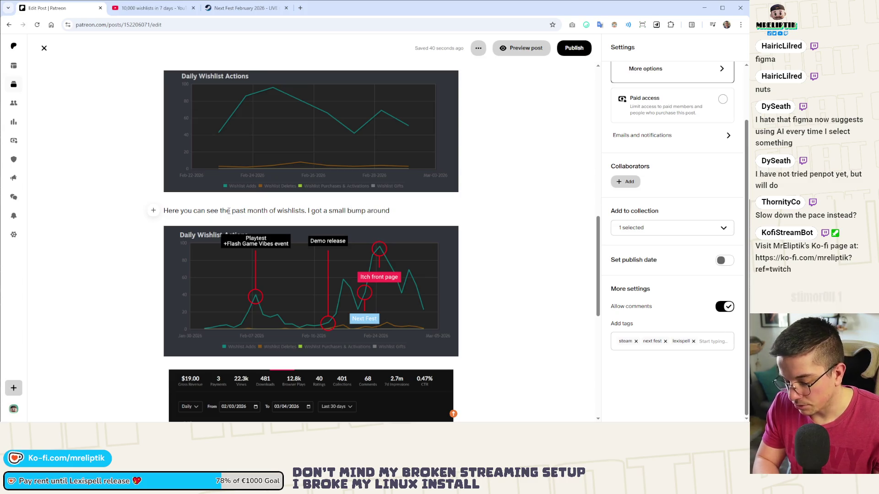
pyautogui.write(' Feb 7 ')
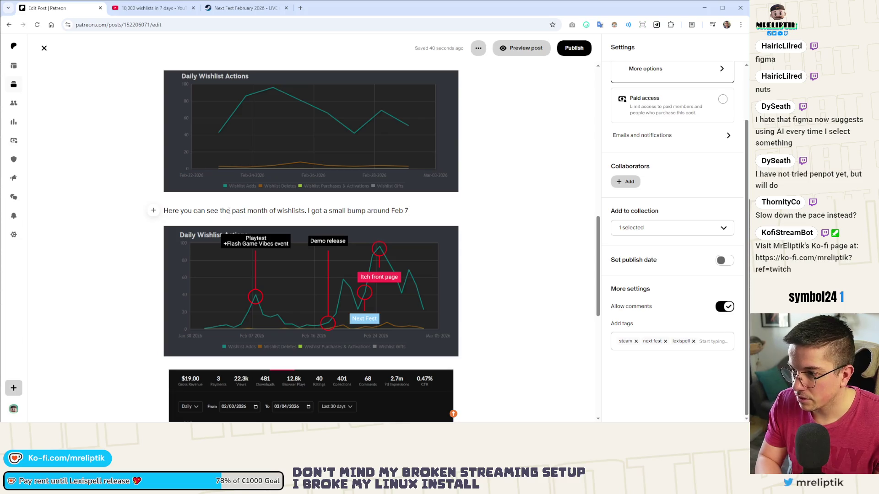
pyautogui.write('because I released the')
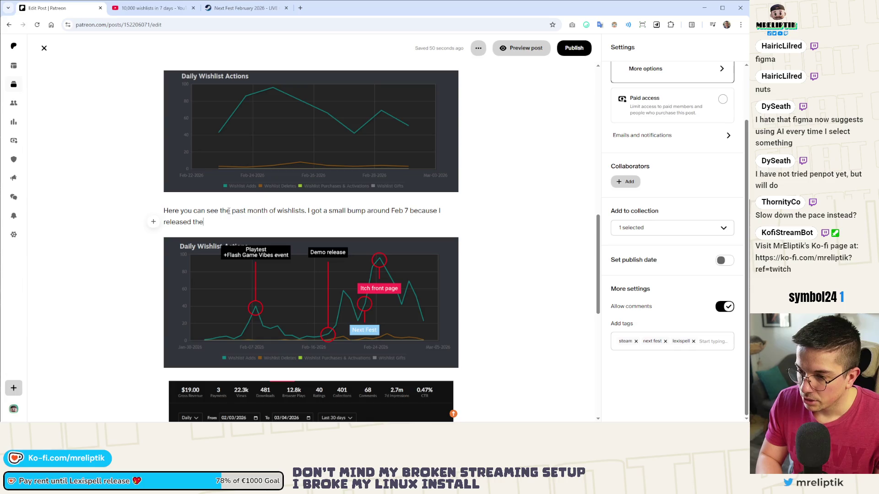
pyautogui.write(' second')
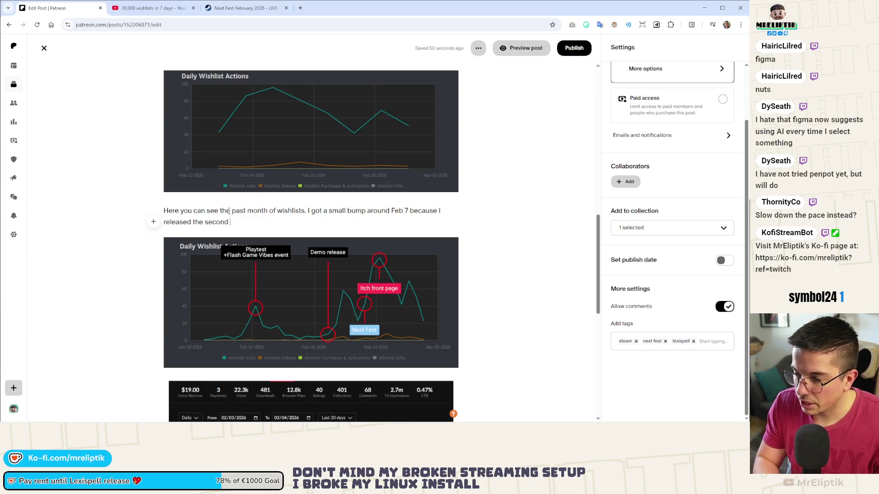
pyautogui.hotkey('ctrl', 'shift', 'Left')
pyautogui.hotkey('ctrl', 'shift', 'Left')
pyautogui.hotkey('ctrl', 'shift', 'Left')
pyautogui.hotkey('ctrl', 'shift', 'Left')
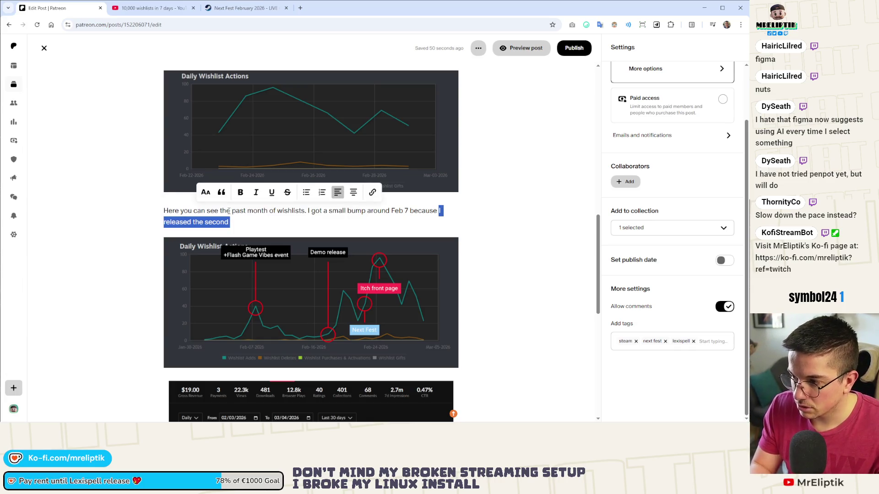
pyautogui.write('I published the second public plya')
pyautogui.press('BackSpace')
pyautogui.press('BackSpace')
pyautogui.write('aytest on Steam an')
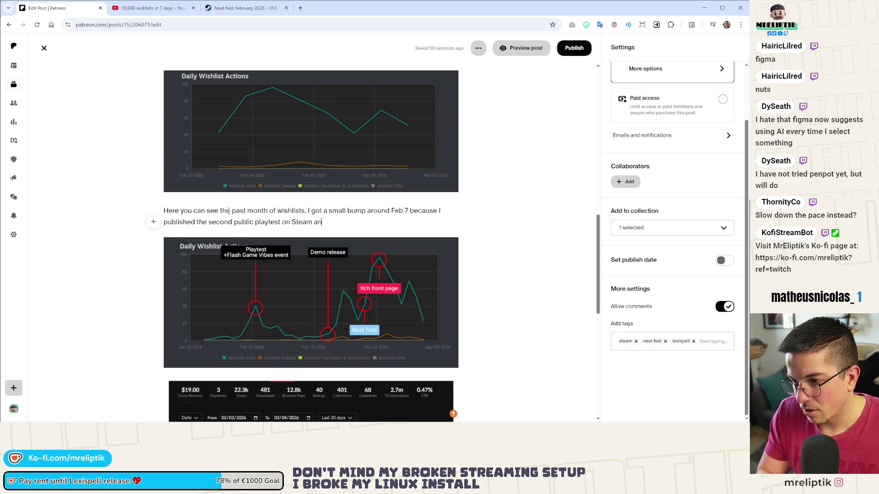
pyautogui.write('d was part of the Fast')
pyautogui.press('BackSpace')
pyautogui.press('BackSpace')
pyautogui.write('lash Game Vibes Even')
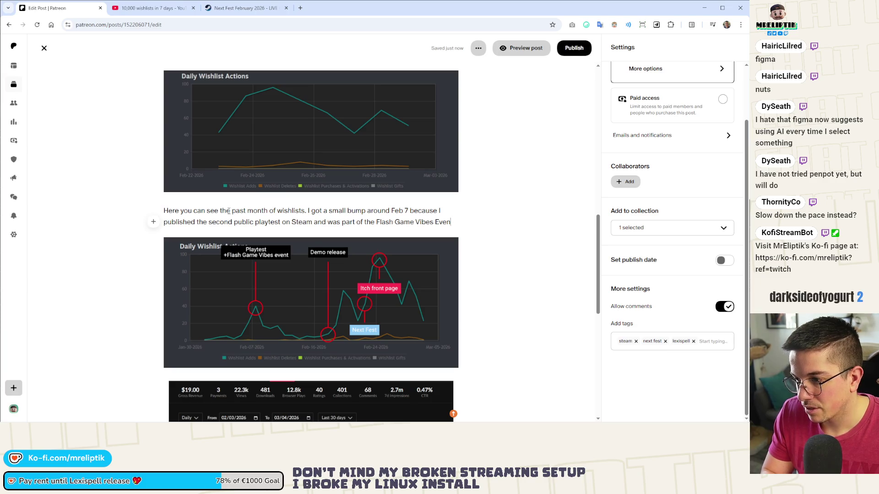
pyautogui.press('BackSpace')
pyautogui.press('BackSpace')
pyautogui.press('BackSpace')
pyautogui.press('BackSpace')
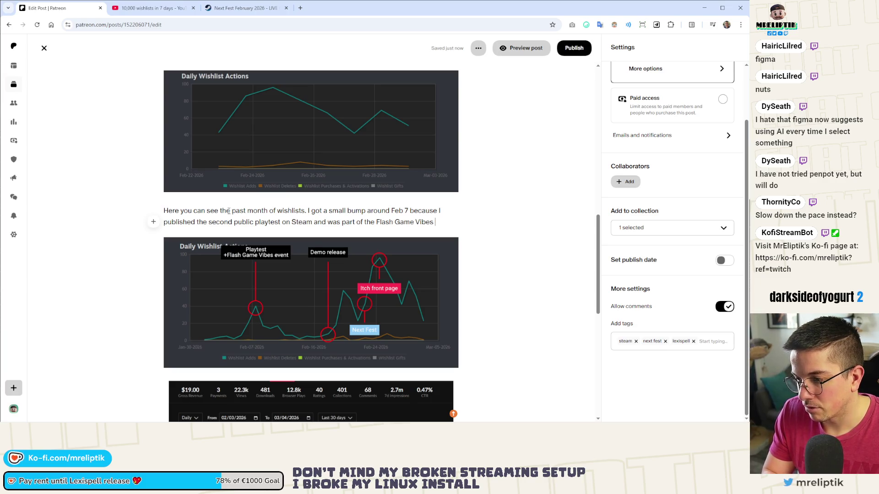
pyautogui.write('onSteam too. Ho')
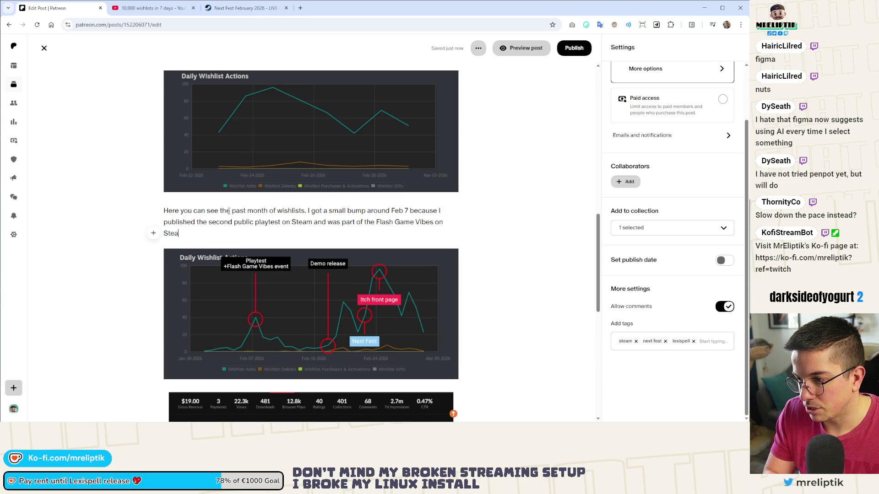
pyautogui.write('nestly I do')
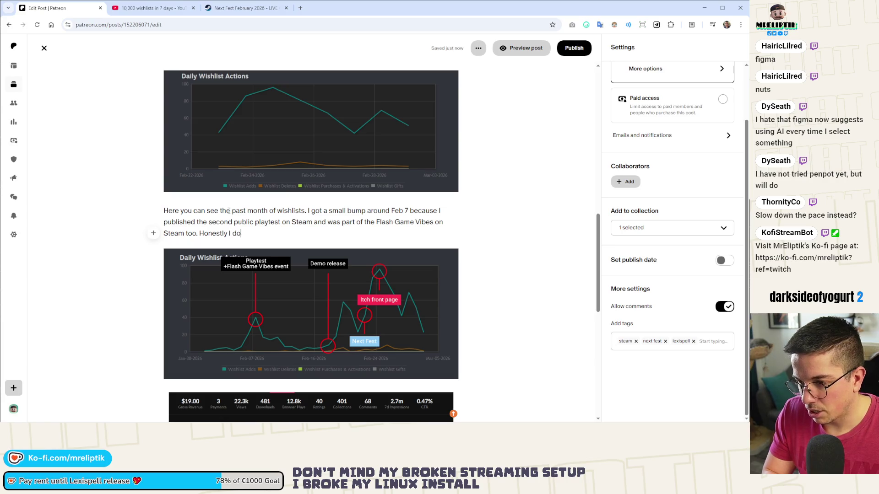
pyautogui.write("n't know which ")
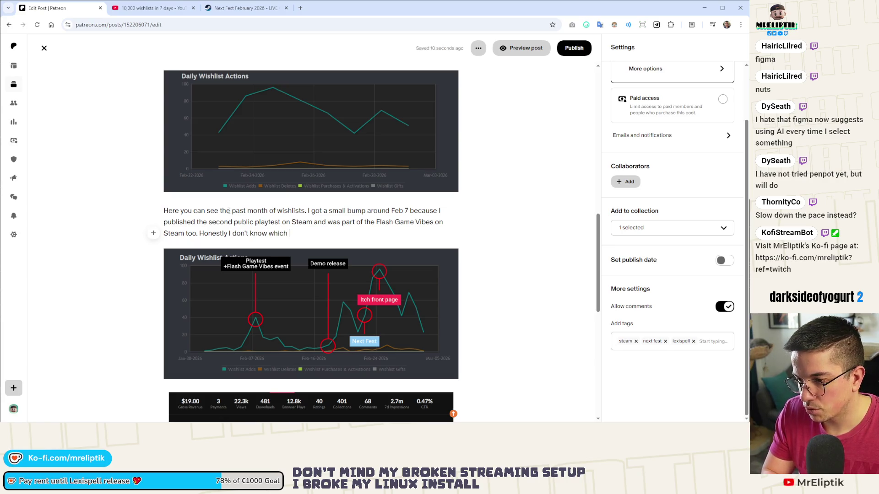
pyautogui.write('one drove more')
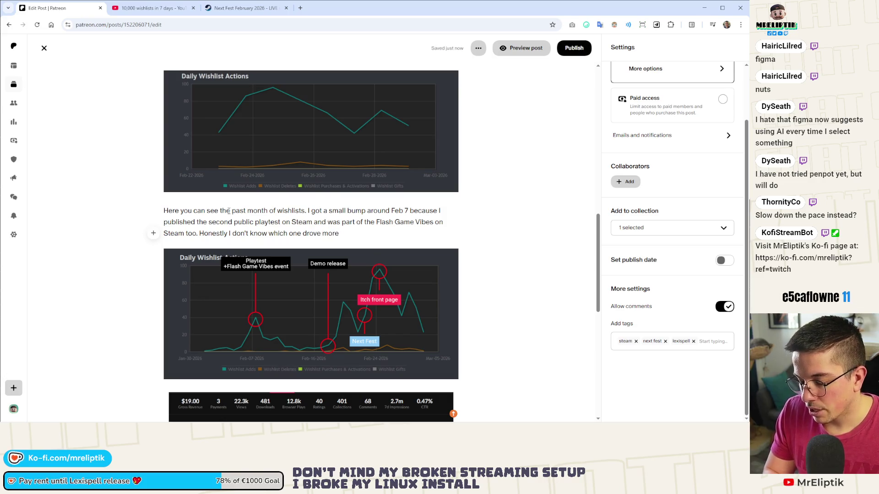
pyautogui.write(' but')
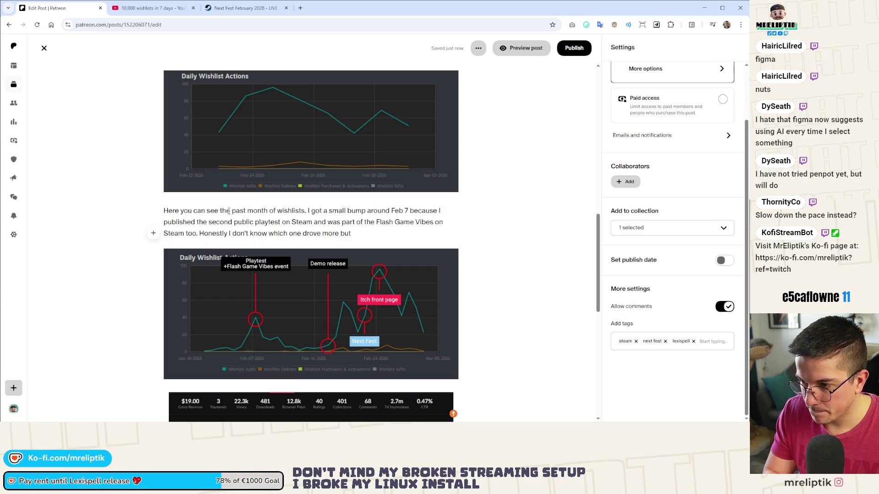
pyautogui.write(" I didn't talk much about this seco")
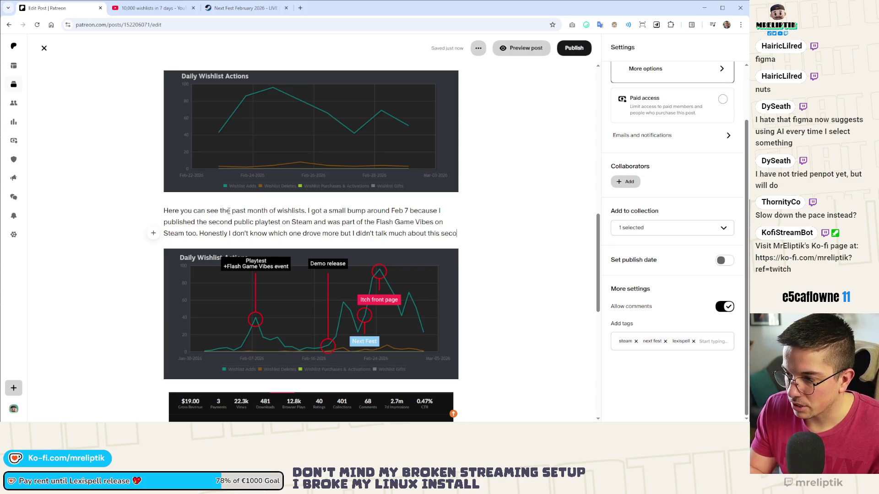
pyautogui.write("nd playtest so I guess it's mostly the eve")
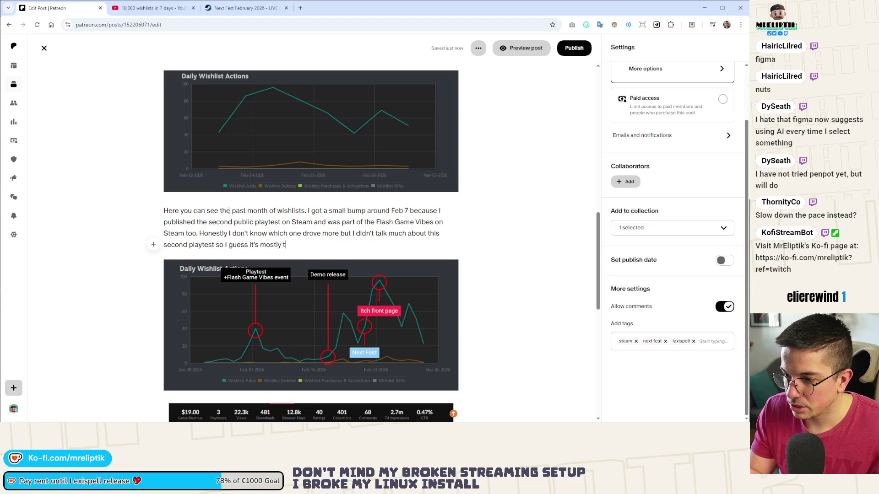
pyautogui.write('nt.')
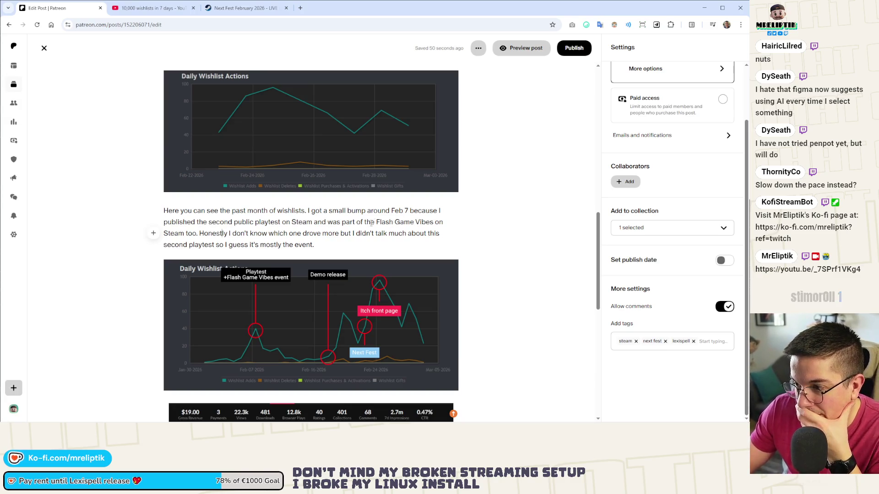
# Conclude the bump was mostly the event and paste a link onto the words Flash Game Vibes.
pyautogui.moveTo(376, 223); pyautogui.dragTo(433, 223)
pyautogui.hotkey('ctrl', 'v')
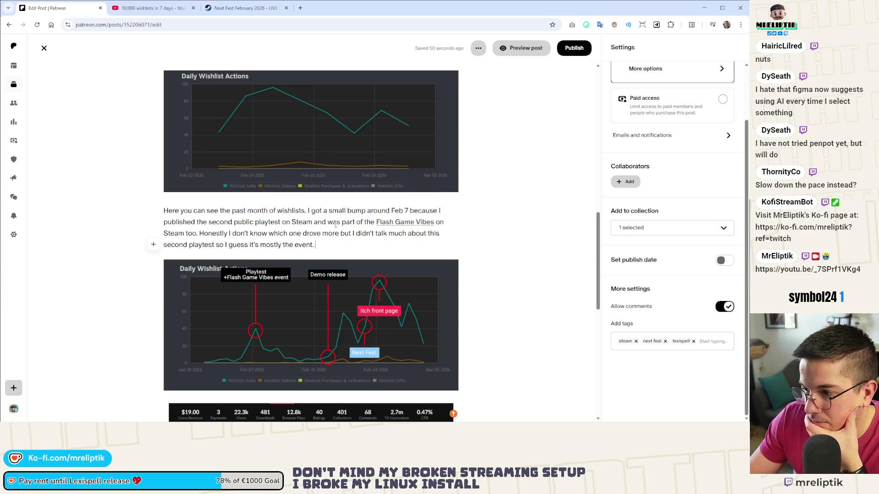
pyautogui.scroll(-1, 336, 226)
pyautogui.scroll(-2, 334, 231)
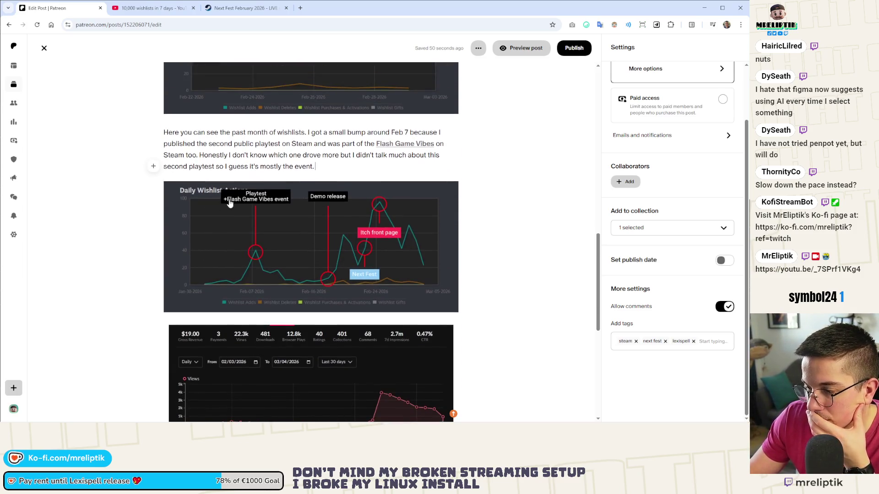
# Write below the annotated chart that the demo launched February 18, five days before Next Fest, regrettably late.
pyautogui.click(177, 286)
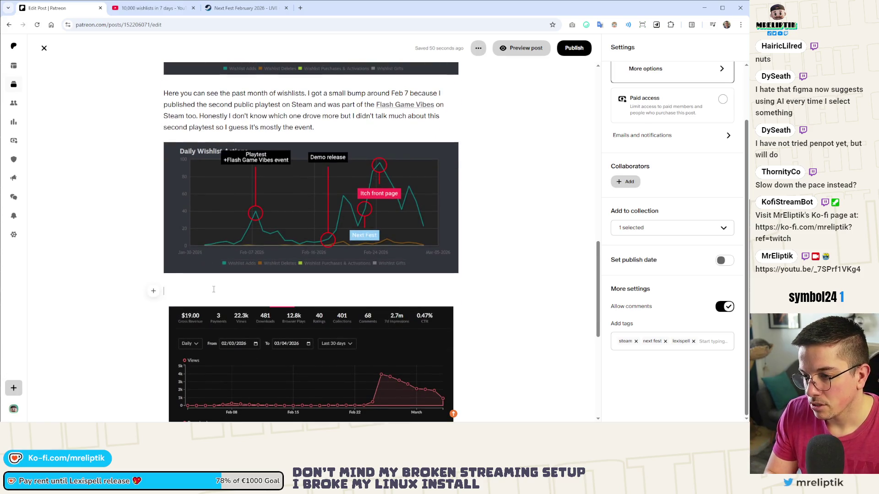
pyautogui.write('I released the demo on Steam on February 18, so')
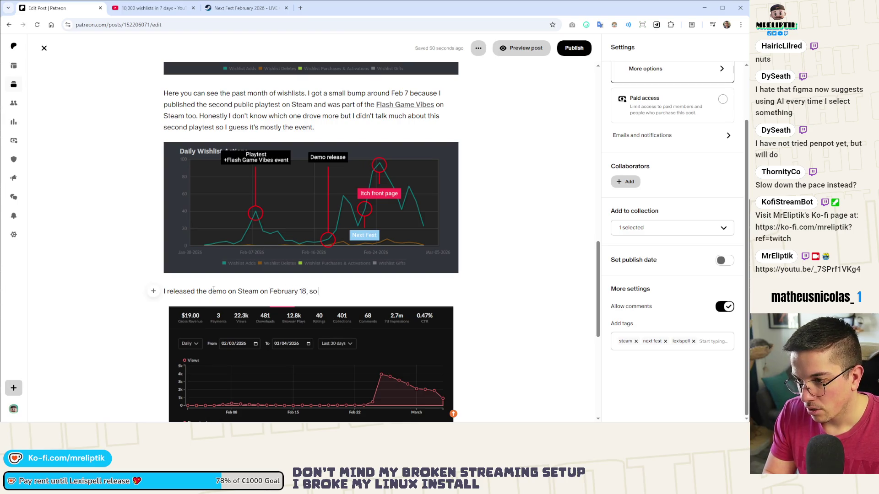
pyautogui.write('ut 5 days before')
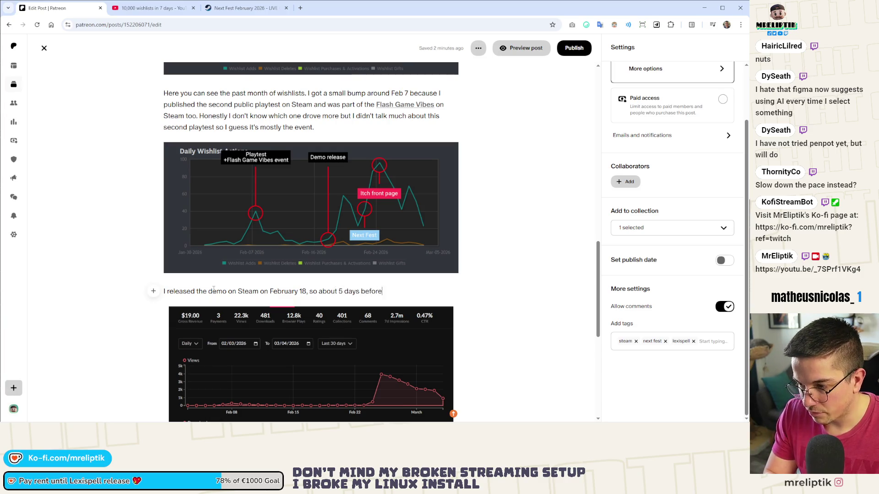
pyautogui.write('N')
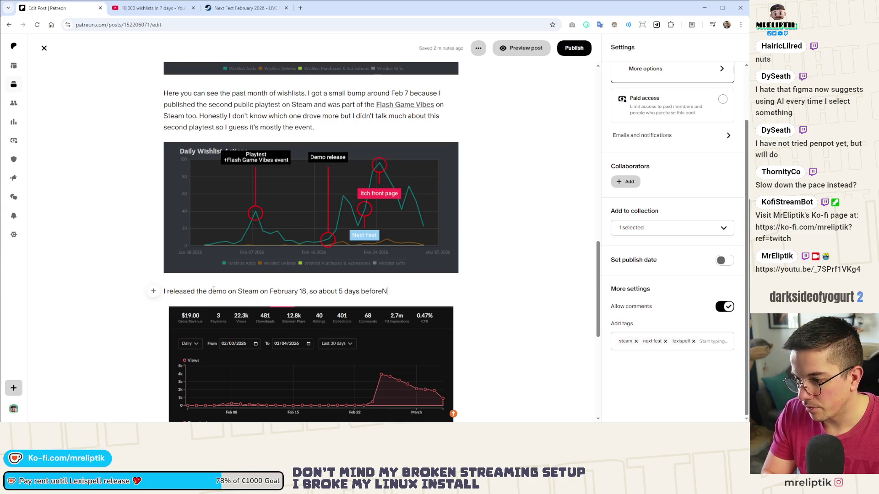
pyautogui.write('ext Fest. This was ')
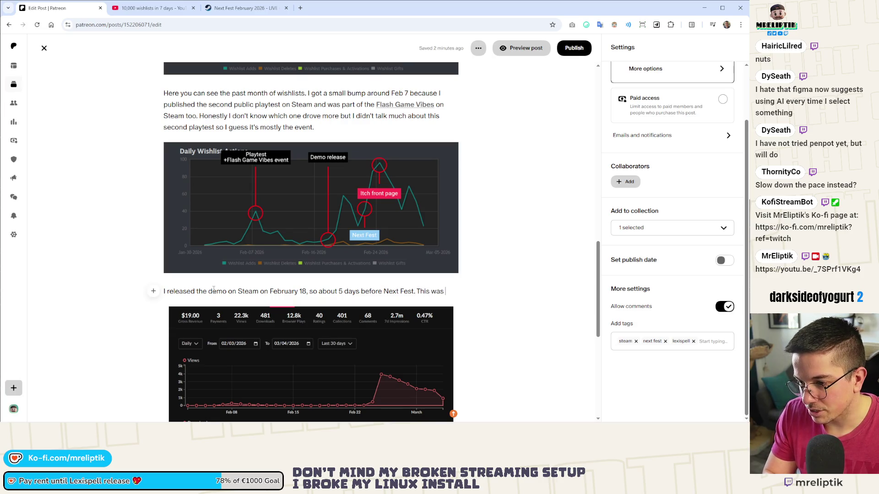
pyautogui.write('not my original pl')
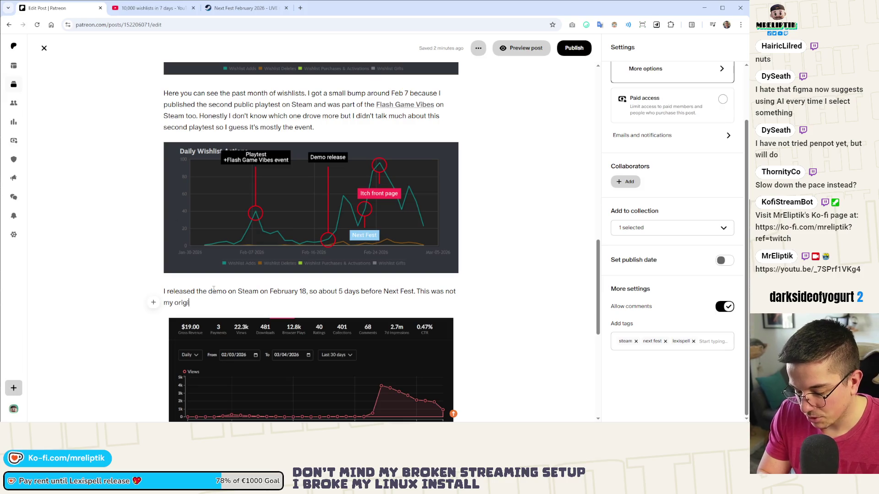
pyautogui.write('an and I regret ')
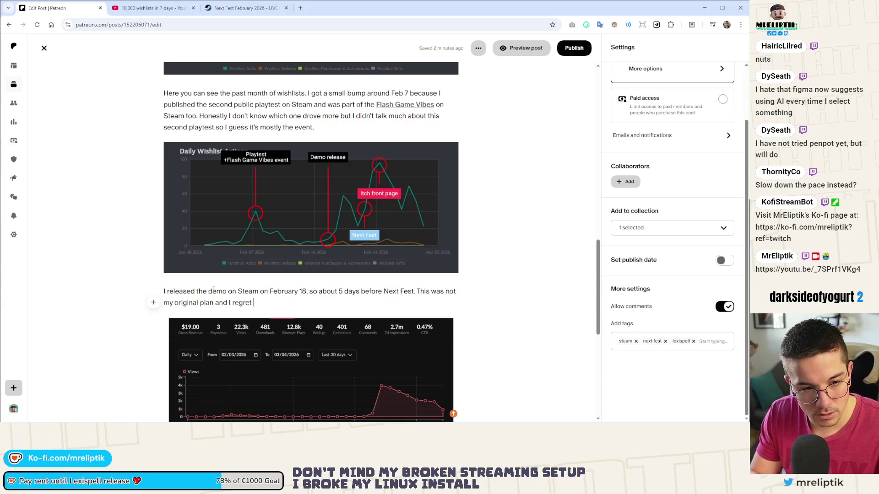
pyautogui.write('launching it so late.')
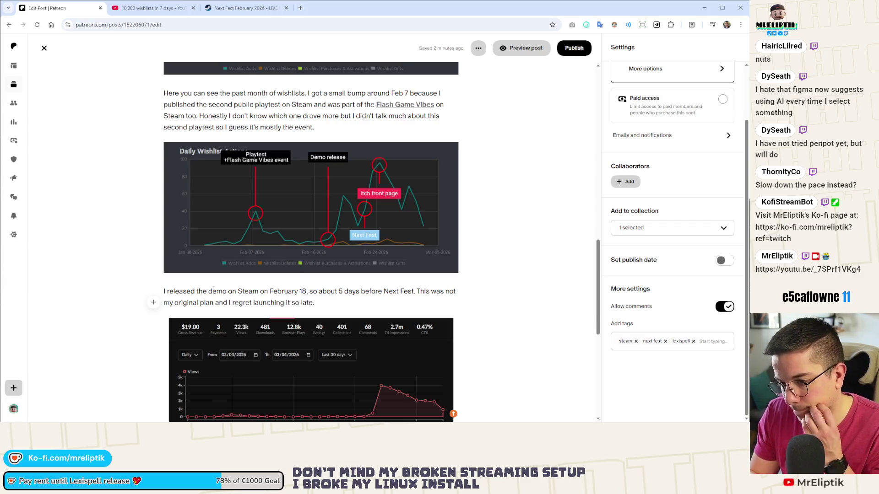
pyautogui.scroll(-2, 249, 241)
pyautogui.scroll(2, 354, 199)
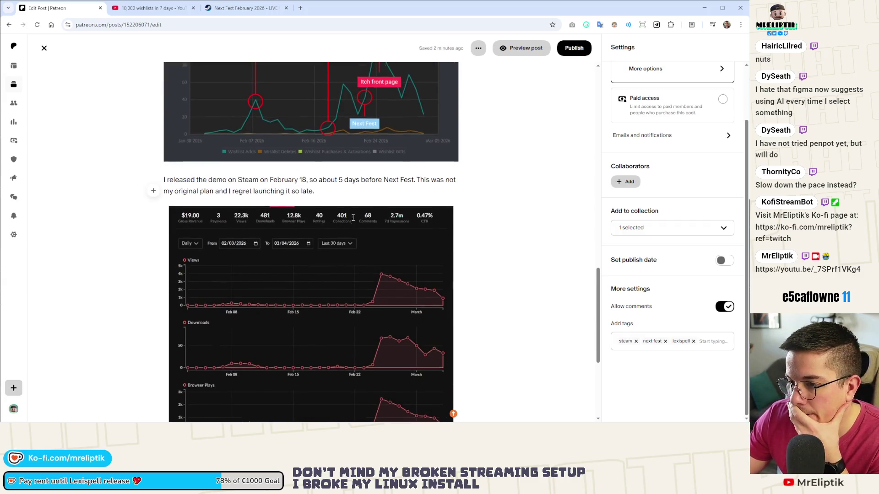
pyautogui.scroll(-2, 354, 220)
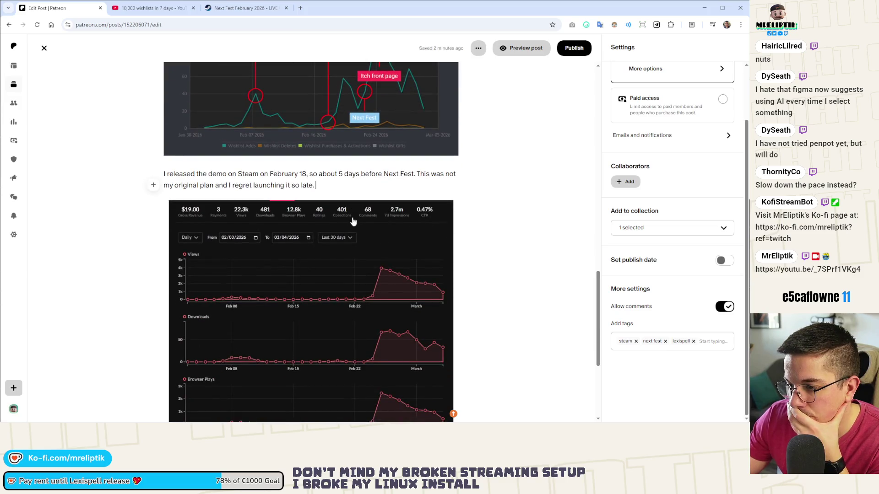
pyautogui.scroll(2, 352, 220)
pyautogui.click(338, 300)
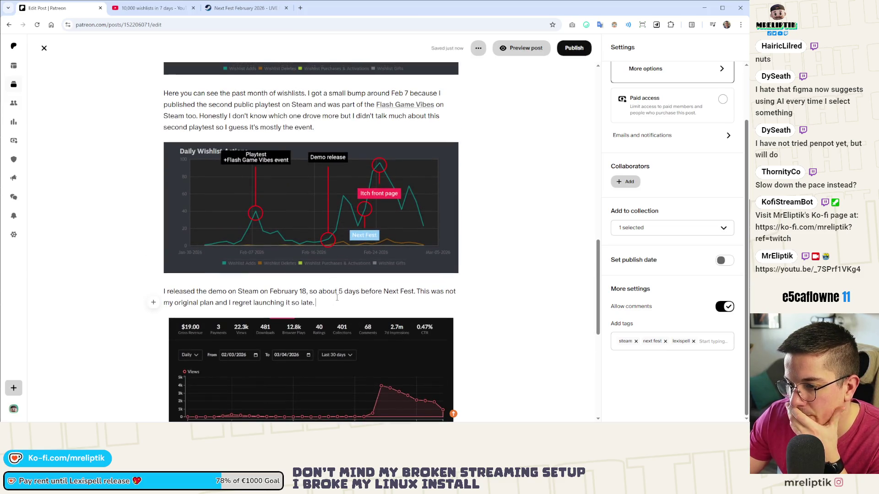
# Add the paragraph 'On February 25 I got featured on itch' and switch to the Steam Flash Game Vibes event page.
pyautogui.press('Return')
pyautogui.write('On')
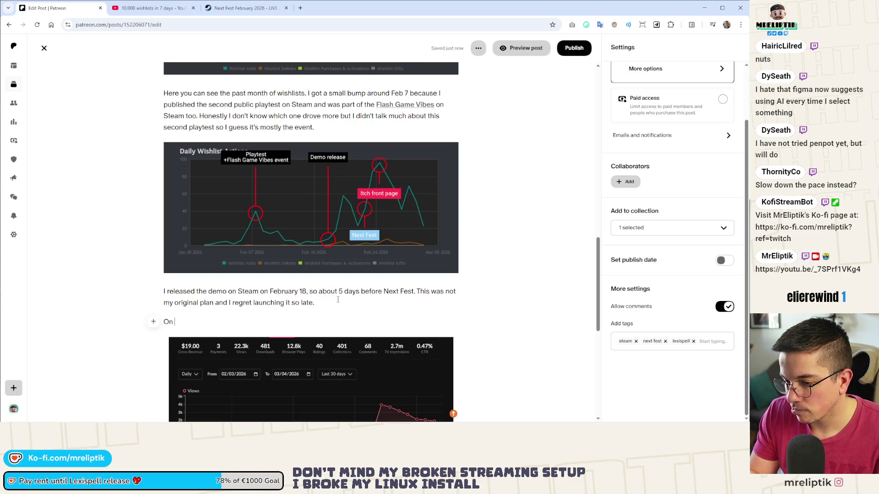
pyautogui.scroll(-2, 344, 303)
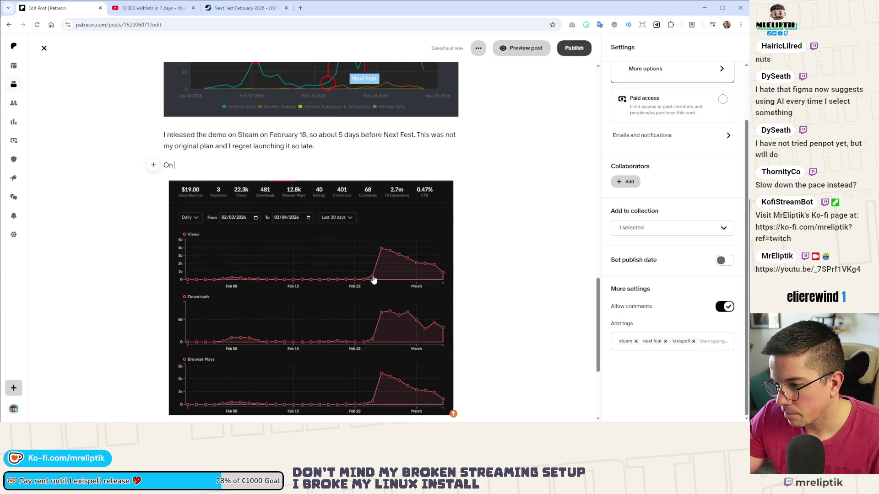
pyautogui.scroll(2, 378, 288)
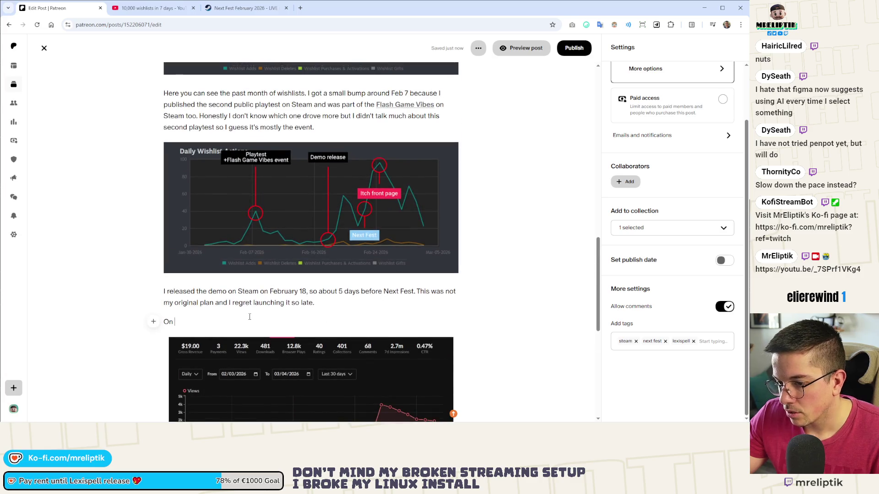
pyautogui.write('Frbu')
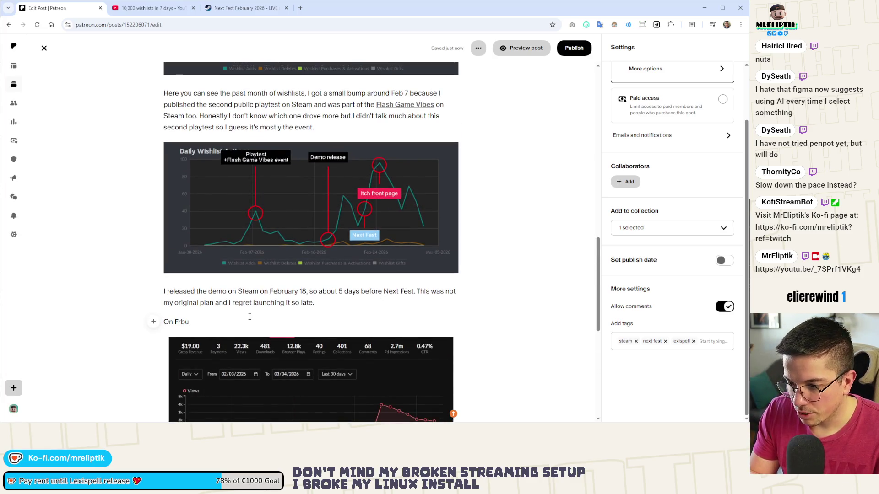
pyautogui.press('BackSpace')
pyautogui.press('BackSpace')
pyautogui.press('BackSpace')
pyautogui.write('ebruay')
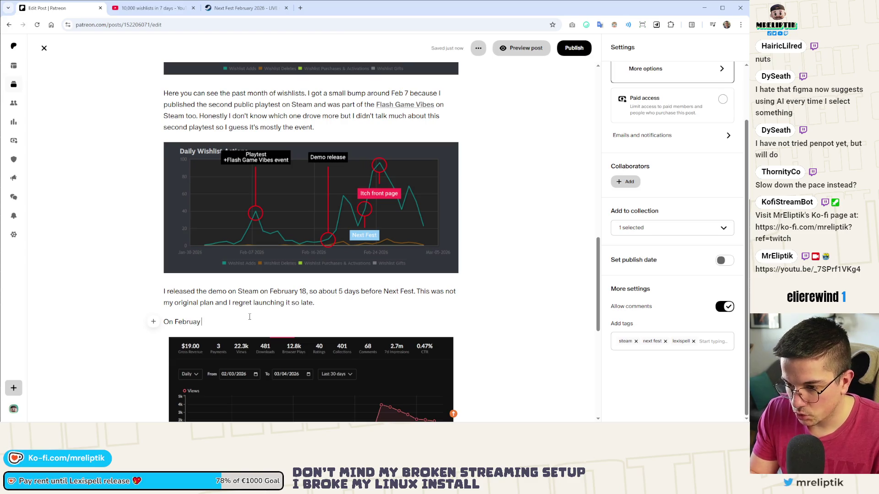
pyautogui.write(' 25')
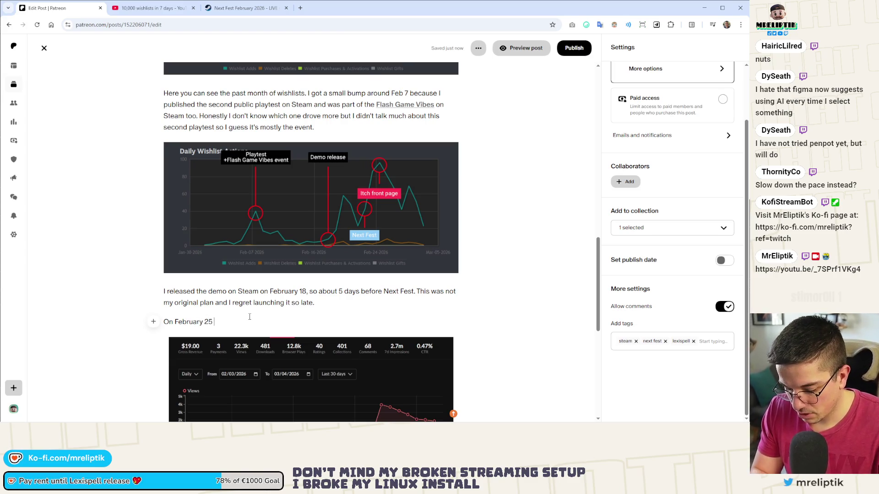
pyautogui.write(' I got feature')
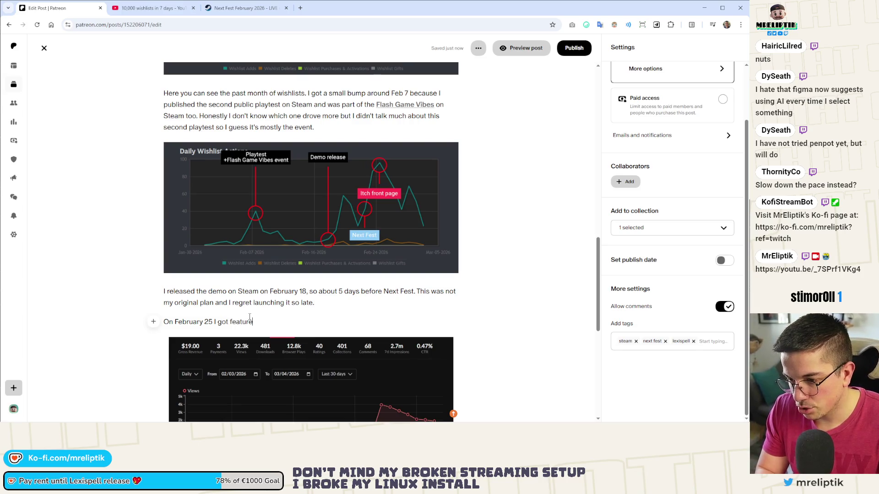
pyautogui.write('d on itch')
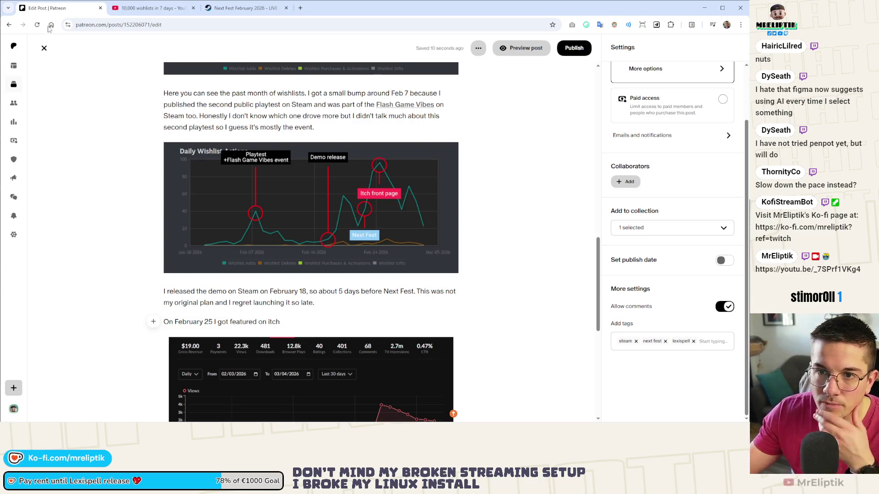
pyautogui.click(240, 7)
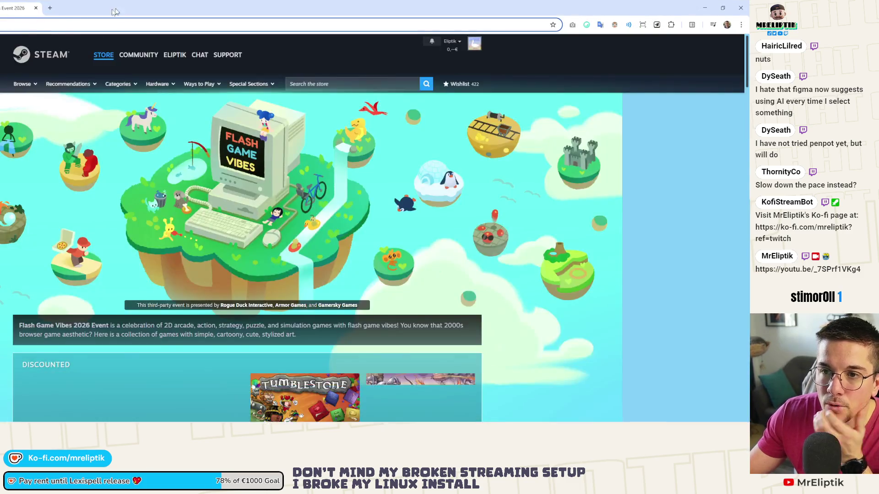
# Drop the detached Steam event tab back into the browser's tab strip.
pyautogui.moveTo(116, 12); pyautogui.dragTo(115, 11)
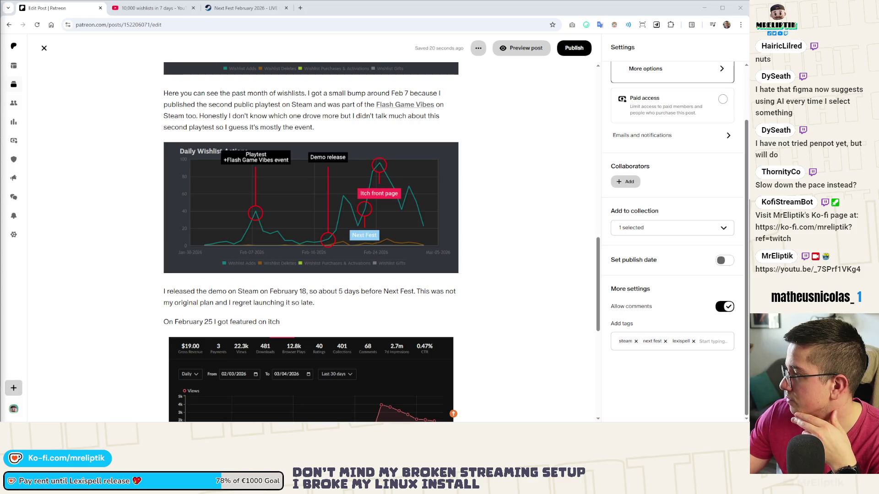
# Snip itch's Latest Featured Games row with Lexispell, crop its thin top and bottom edges, and return to the Patreon draft.
pyautogui.press('super+shift+s')
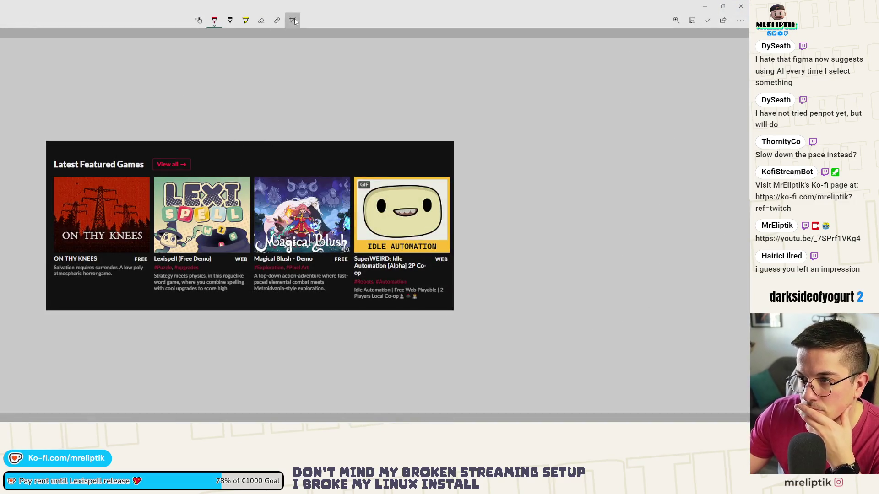
pyautogui.click(292, 20)
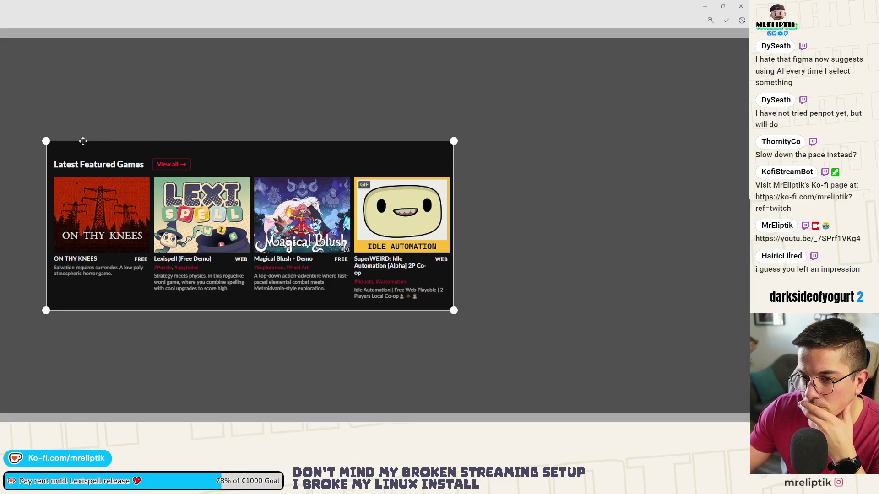
pyautogui.moveTo(83, 141); pyautogui.dragTo(42, 149)
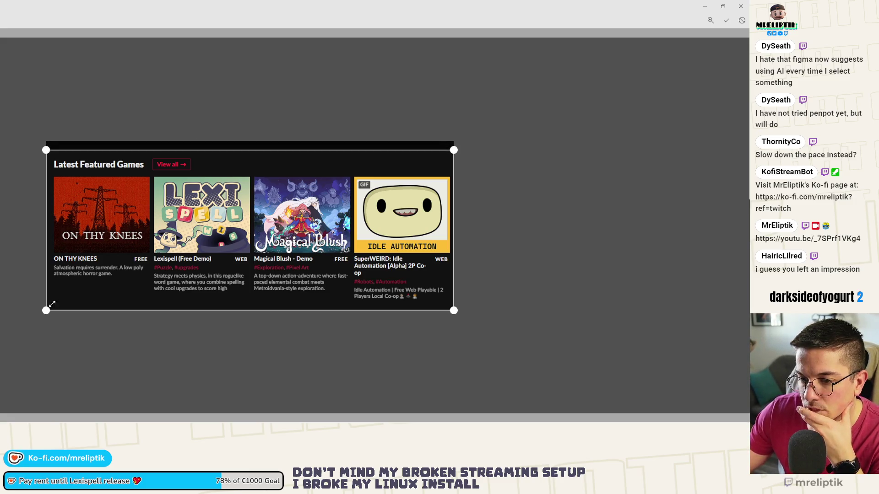
pyautogui.moveTo(46, 311); pyautogui.dragTo(46, 304)
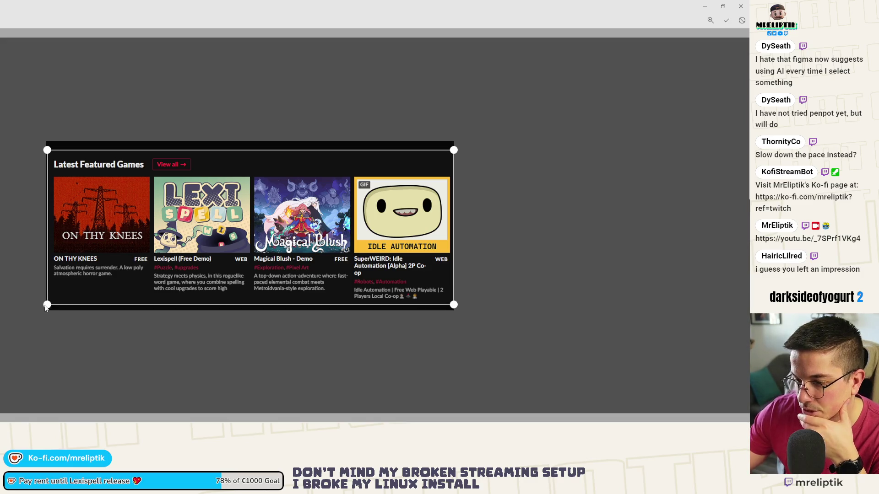
pyautogui.press('Return')
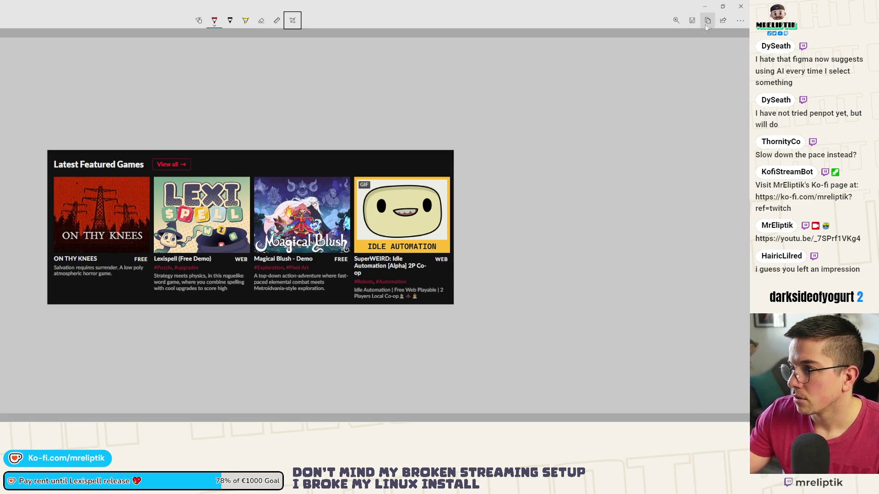
pyautogui.click(692, 20)
pyautogui.scroll(-3, 182, 353)
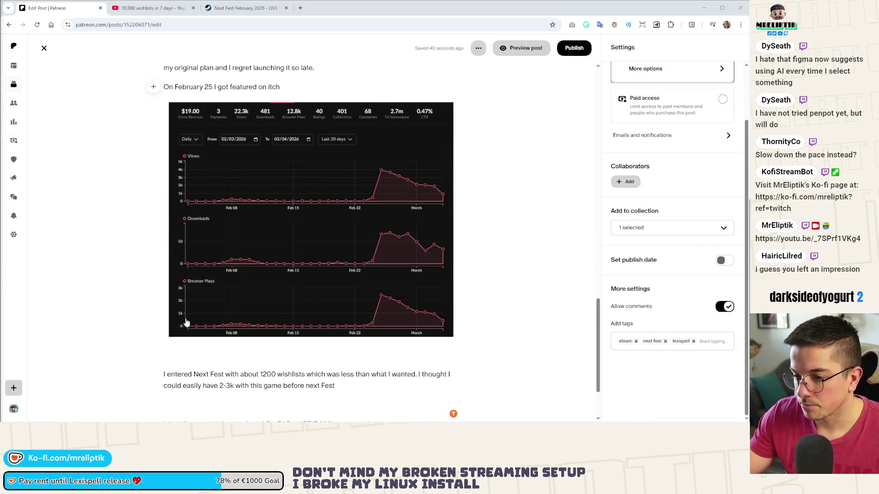
# Paste the featured-games screenshot into the draft and position it under the itch stats chart.
pyautogui.click(325, 218)
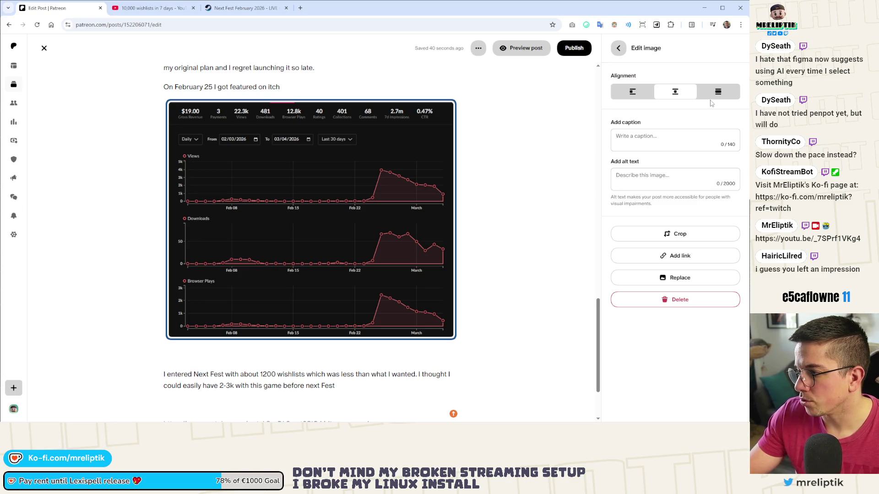
pyautogui.click(251, 356)
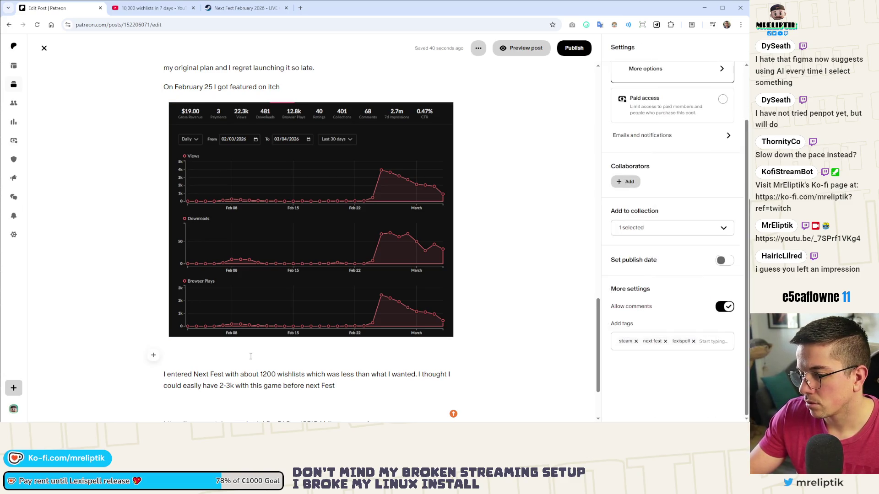
pyautogui.hotkey('ctrl', 'v')
pyautogui.moveTo(169, 371); pyautogui.dragTo(219, 249)
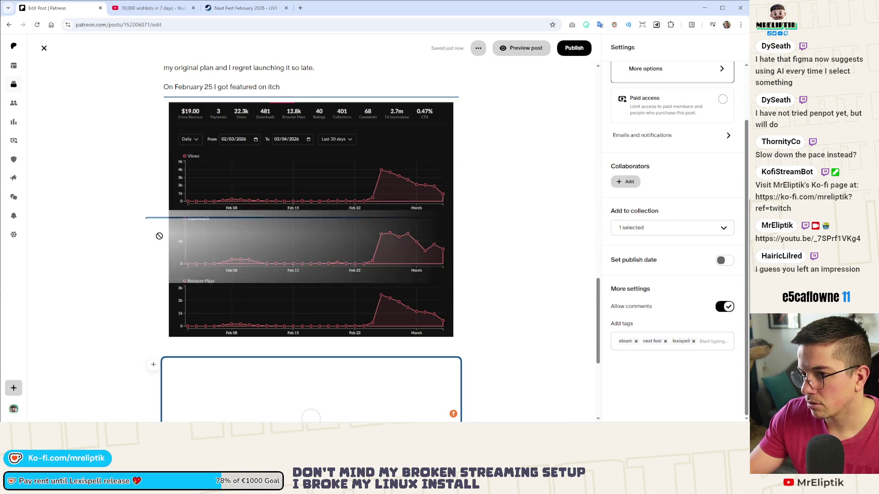
pyautogui.moveTo(220, 248); pyautogui.dragTo(202, 393)
pyautogui.scroll(-2, 217, 283)
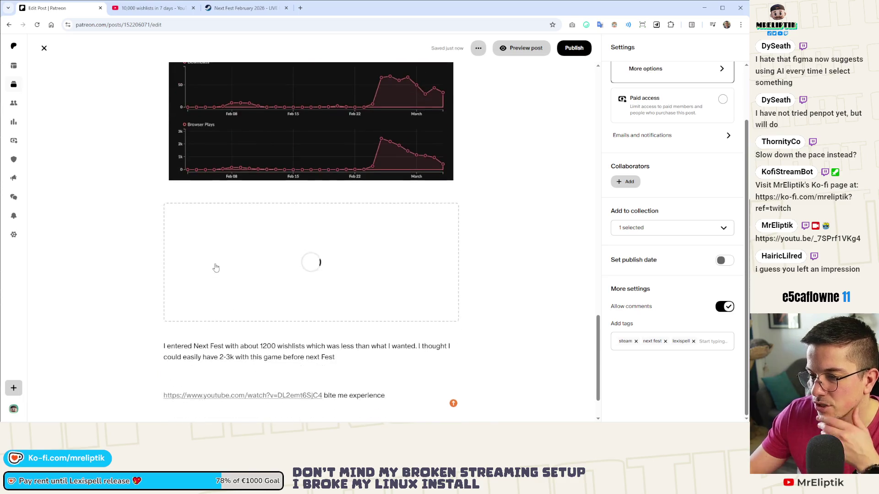
pyautogui.scroll(4, 222, 261)
pyautogui.scroll(-2, 222, 261)
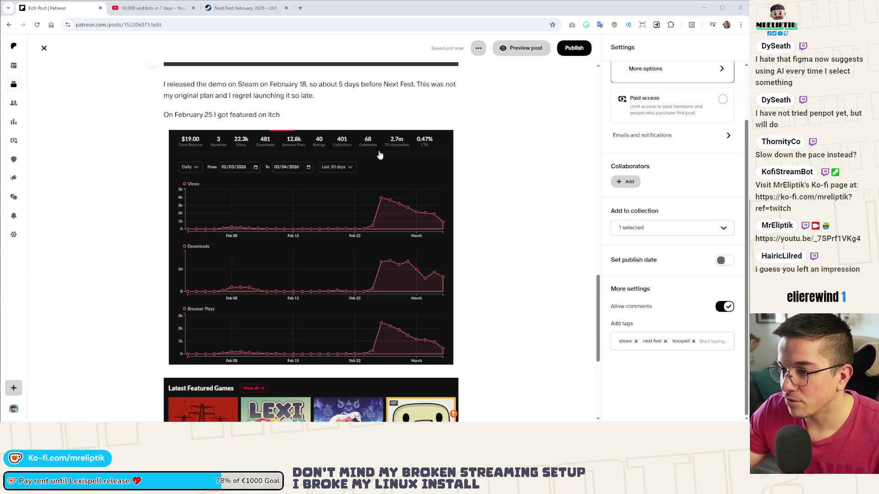
pyautogui.scroll(2, 200, 237)
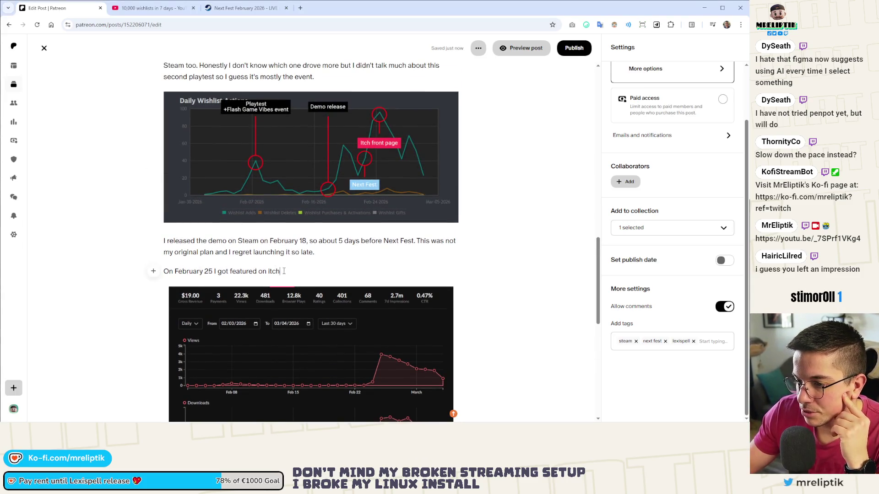
pyautogui.scroll(-1, 289, 268)
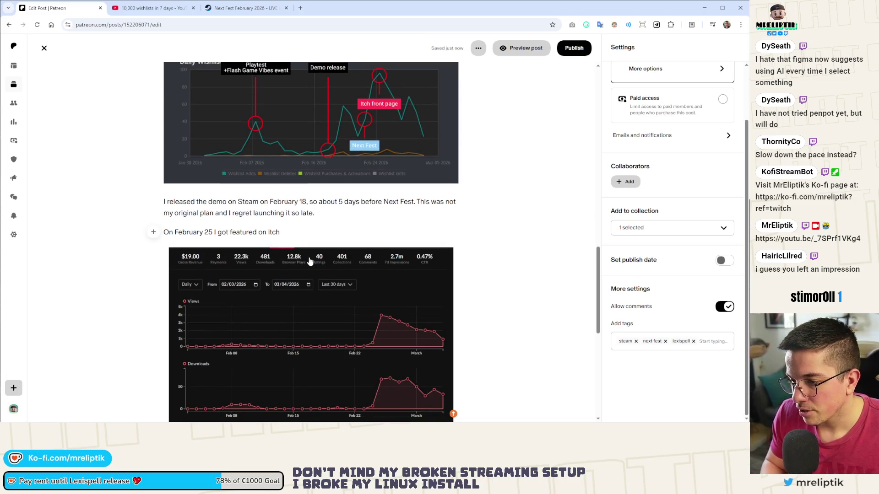
pyautogui.write(' which brought a lot of views and')
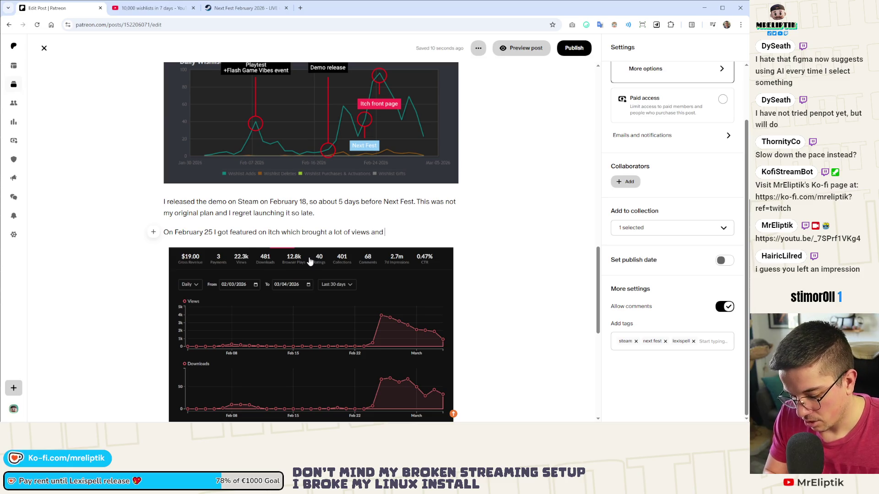
# Finish the itch feature sentence crediting views, browser plays, downloads and helpful, nice feedback.
pyautogui.press('BackSpace')
pyautogui.press('BackSpace')
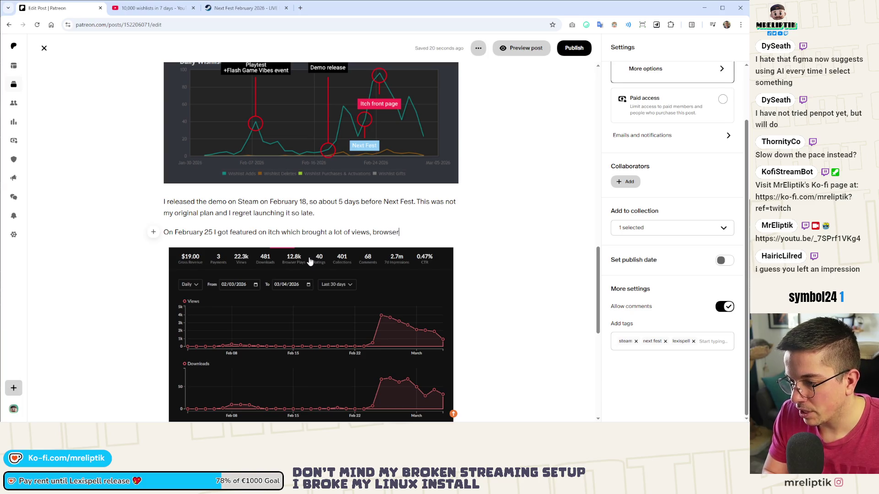
pyautogui.write(' plays and ')
pyautogui.write('download')
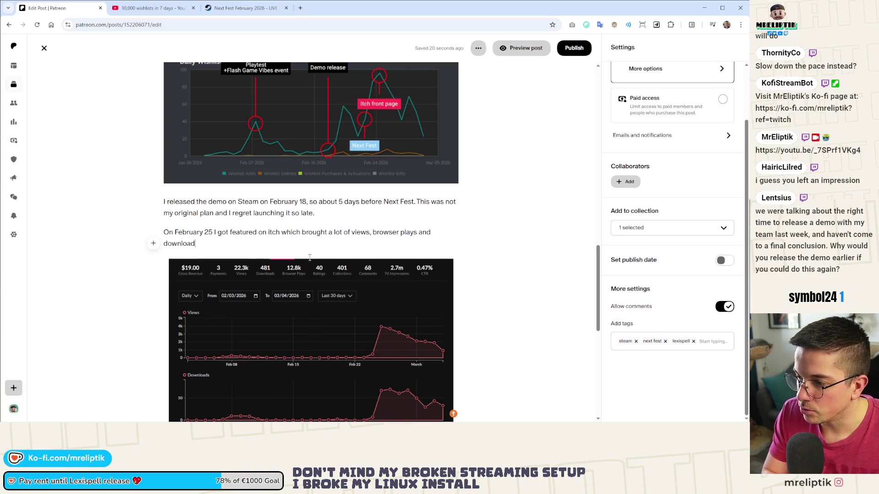
pyautogui.write('s. I also ')
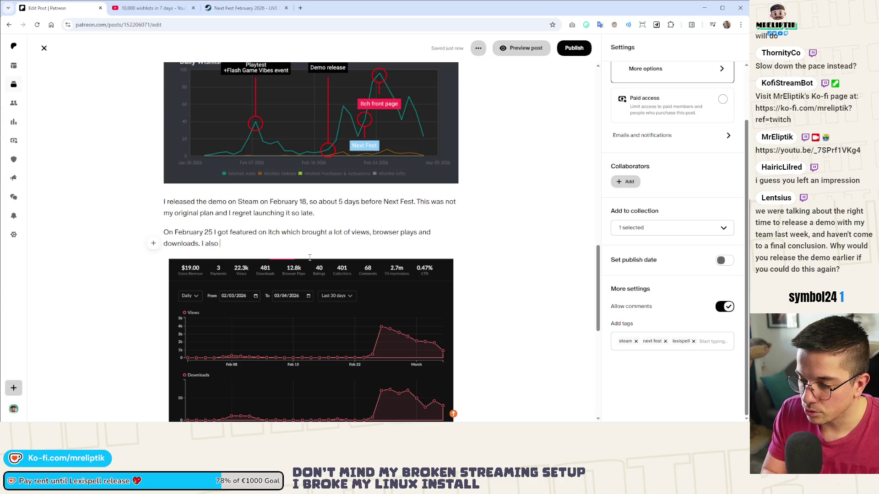
pyautogui.write('received a lot f')
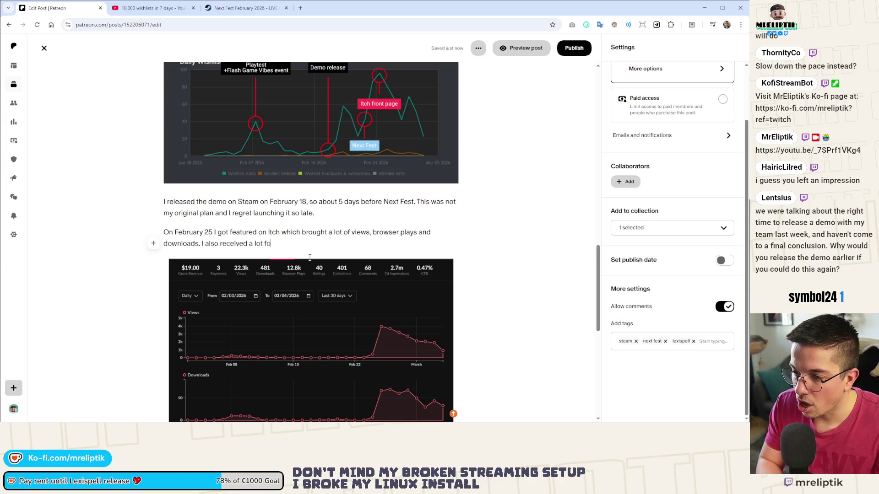
pyautogui.write(' of comments b')
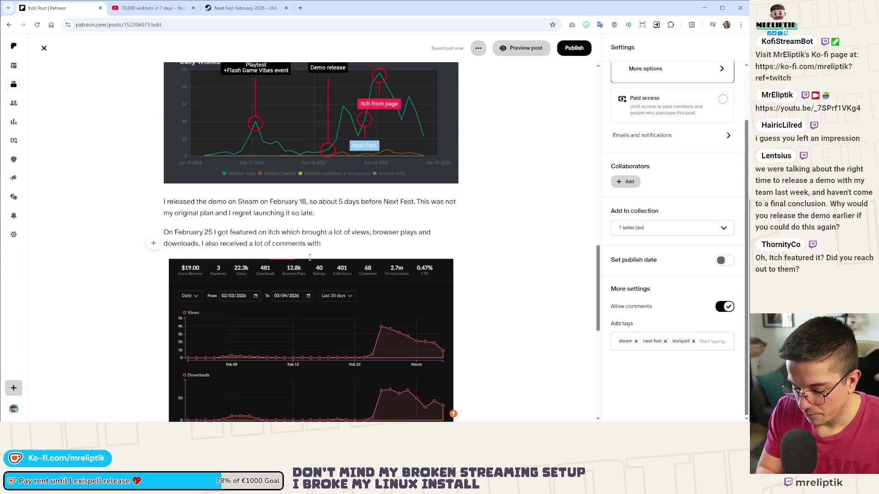
pyautogui.write(' feedback')
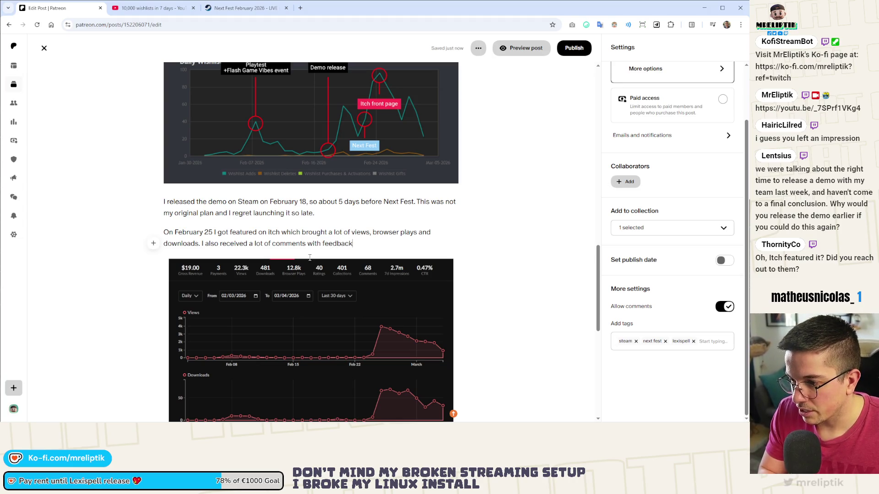
pyautogui.press('BackSpace')
pyautogui.press('BackSpace')
pyautogui.press('BackSpace')
pyautogui.press('BackSpace')
pyautogui.press('BackSpace')
pyautogui.press('BackSpace')
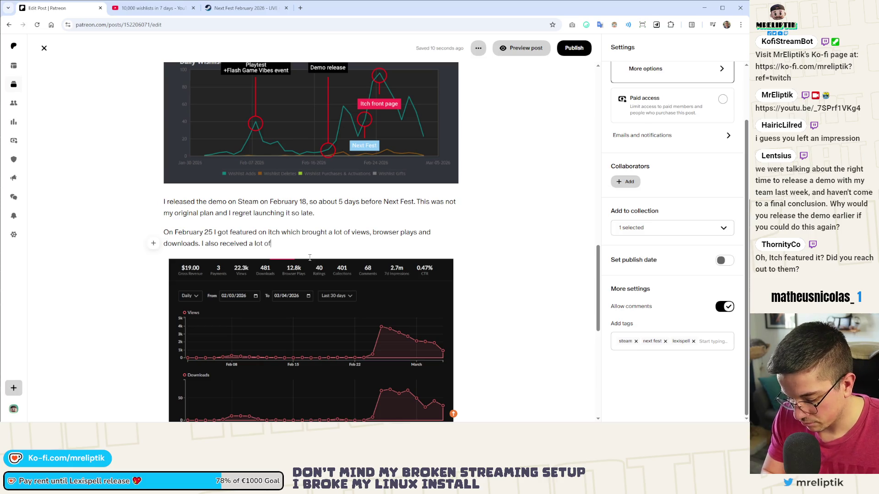
pyautogui.write('feedback')
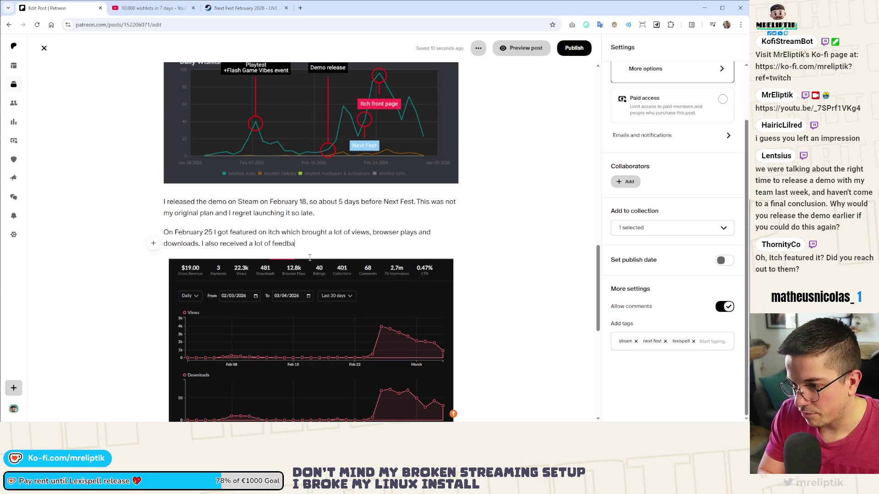
pyautogui.write(' and comments that were r')
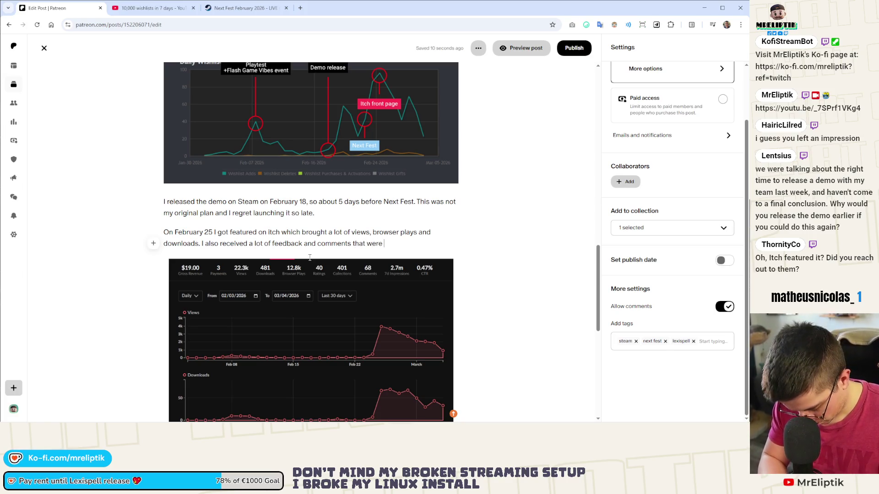
pyautogui.write('eally')
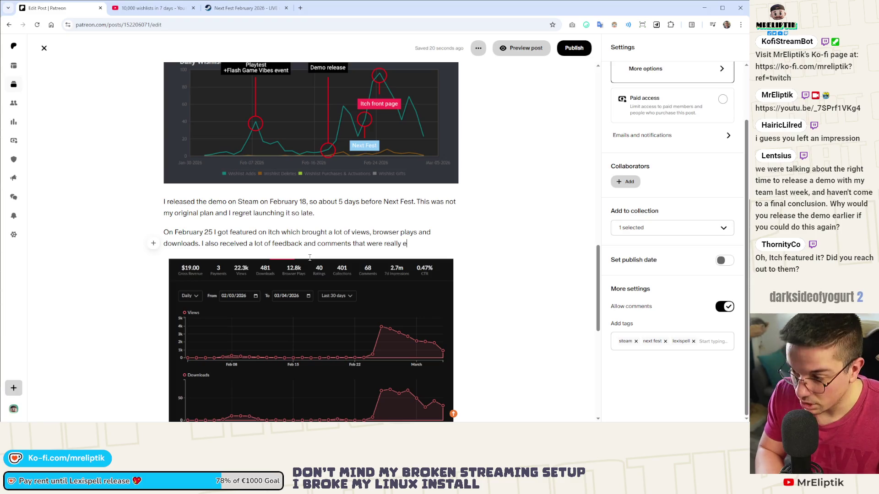
pyautogui.write(' helpful and nice.')
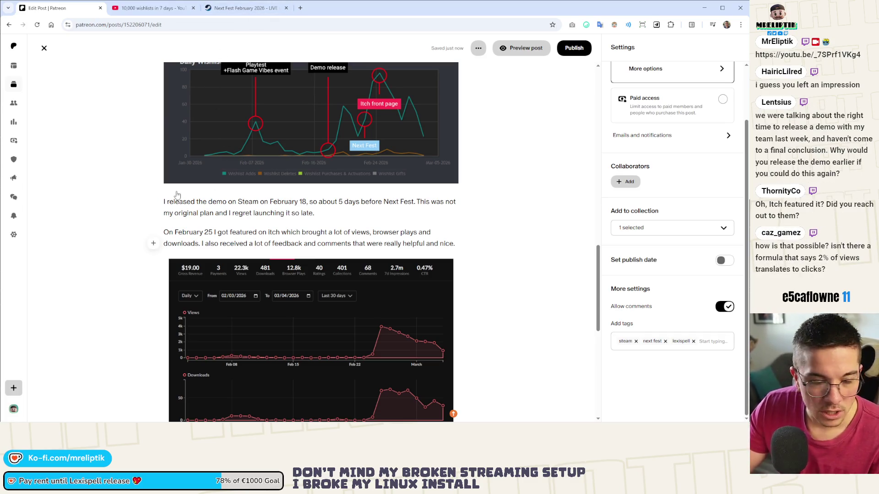
pyautogui.scroll(-1, 532, 211)
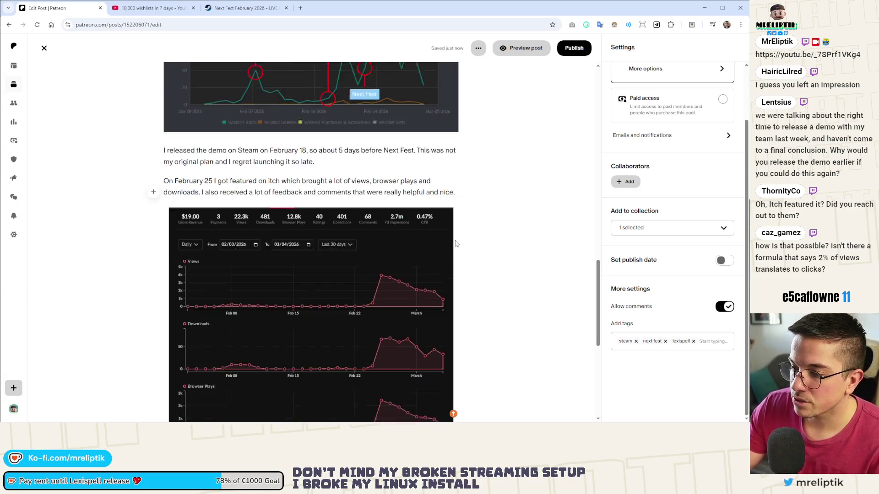
pyautogui.scroll(-2, 496, 226)
pyautogui.scroll(-3, 329, 307)
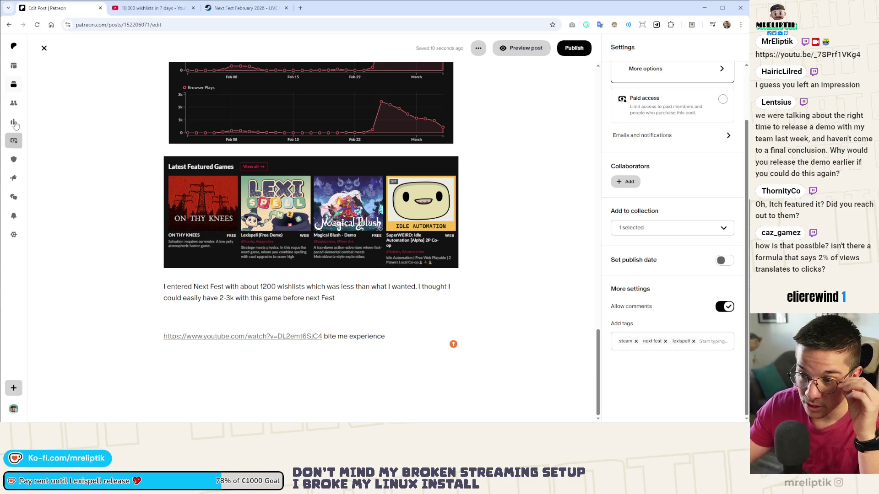
pyautogui.scroll(3, 299, 242)
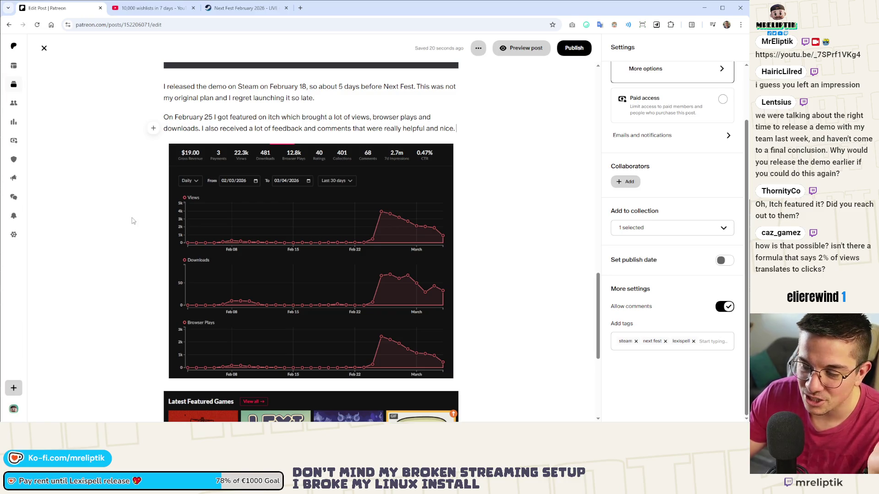
pyautogui.scroll(-3, 108, 191)
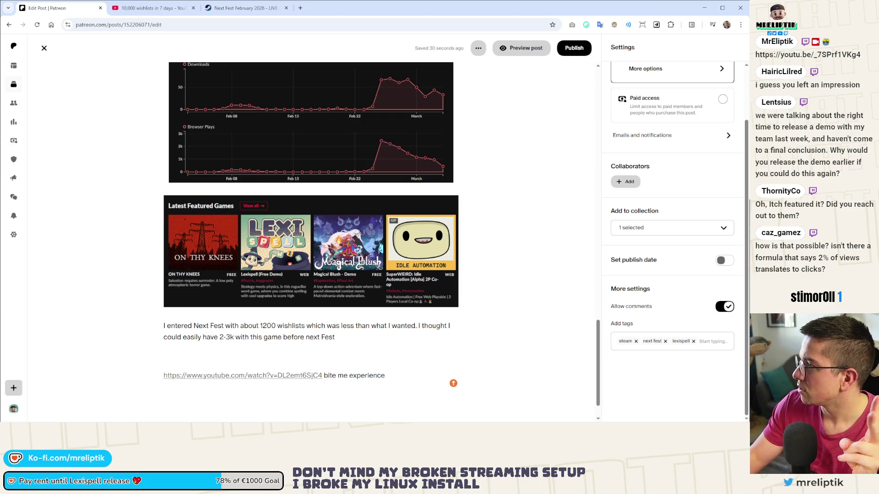
# Follow the post's link to the Lexispell free demo page on itch.io.
pyautogui.click(275, 244)
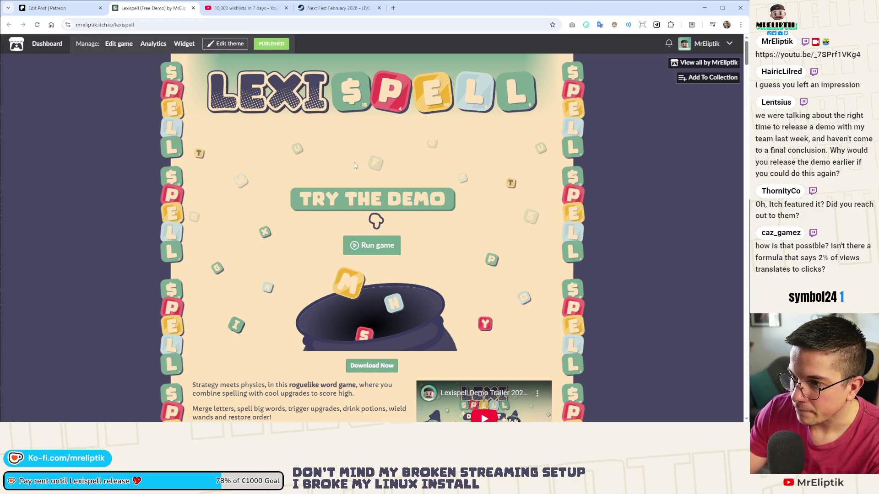
pyautogui.scroll(-5, 162, 98)
pyautogui.scroll(-3, 221, 235)
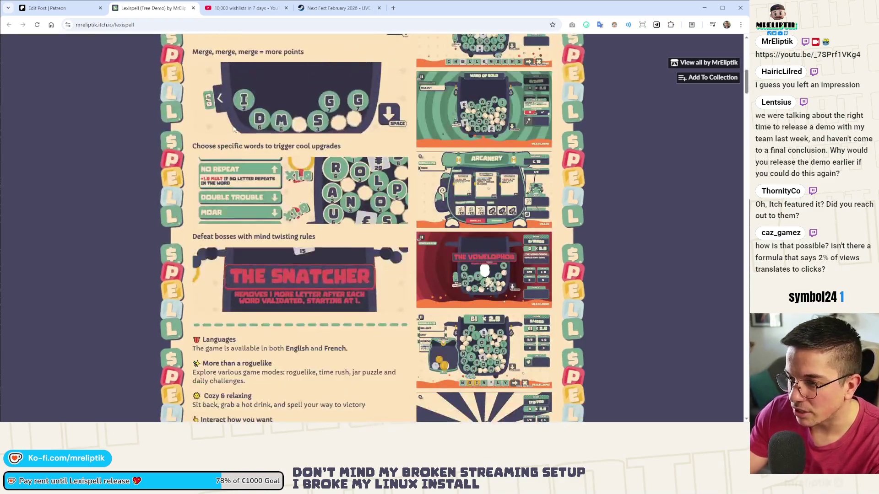
pyautogui.scroll(-5, 221, 235)
pyautogui.scroll(-3, 221, 235)
pyautogui.scroll(7, 222, 236)
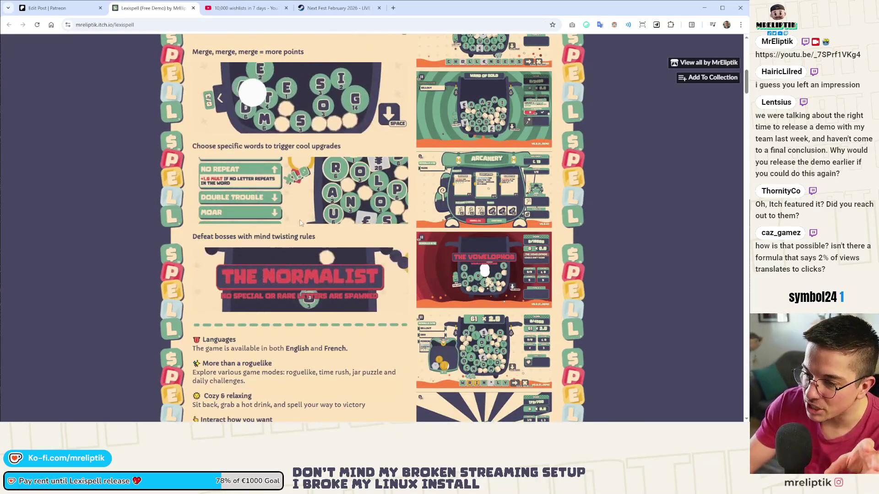
pyautogui.scroll(-2, 300, 219)
pyautogui.scroll(-3, 333, 216)
pyautogui.scroll(-3, 332, 216)
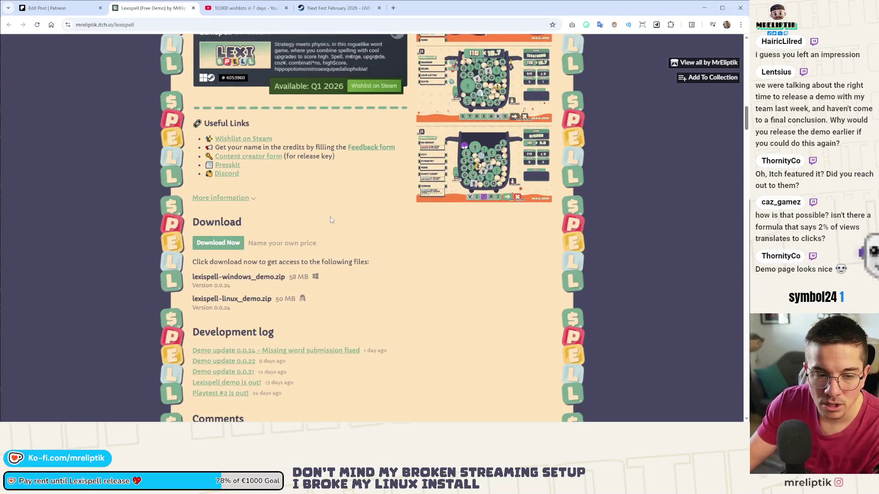
pyautogui.scroll(-3, 330, 222)
pyautogui.scroll(5, 462, 245)
pyautogui.scroll(5, 467, 240)
pyautogui.scroll(5, 473, 230)
pyautogui.scroll(5, 482, 218)
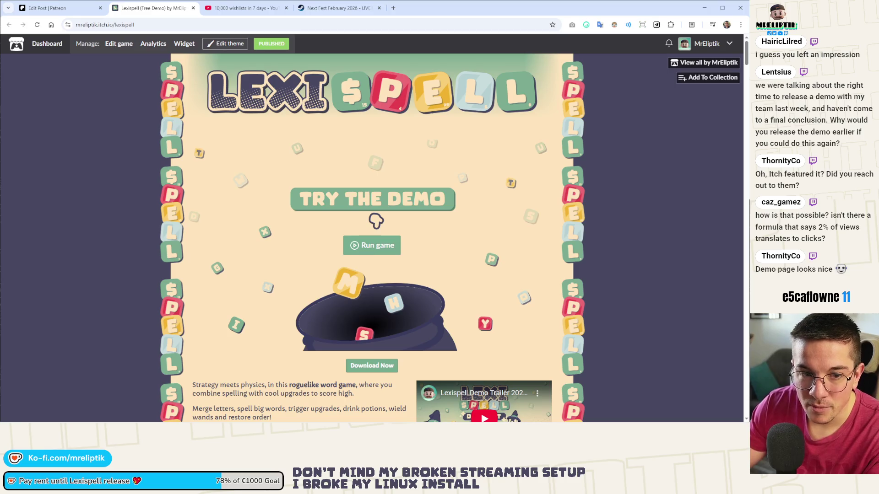
# Switch browser tabs back to the Patreon 'Edit Post' editor after reviewing the demo page.
pyautogui.click(48, 8)
pyautogui.click(152, 7)
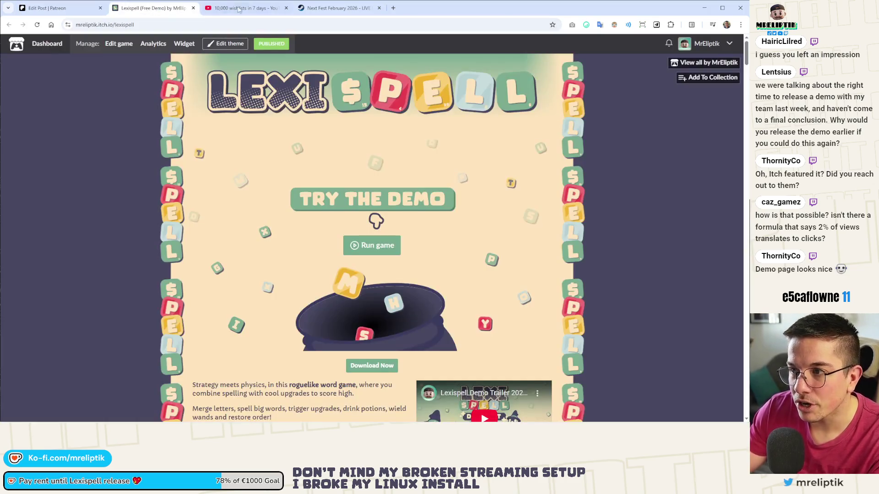
pyautogui.click(54, 10)
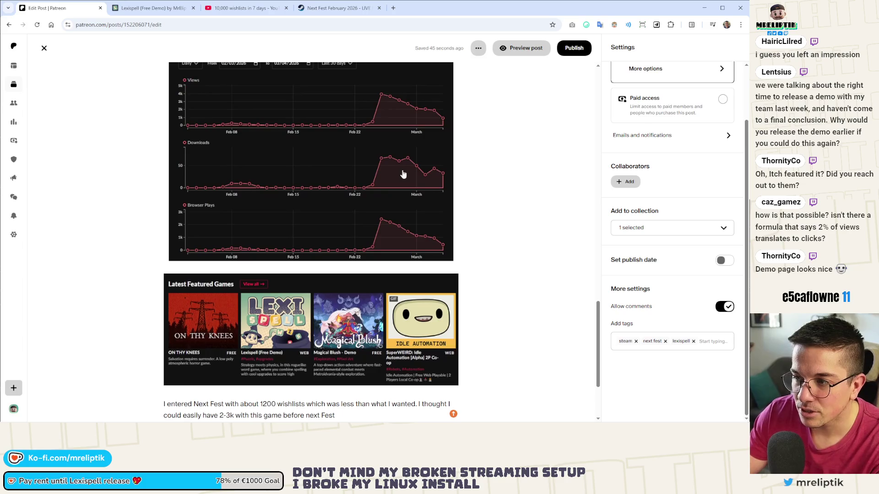
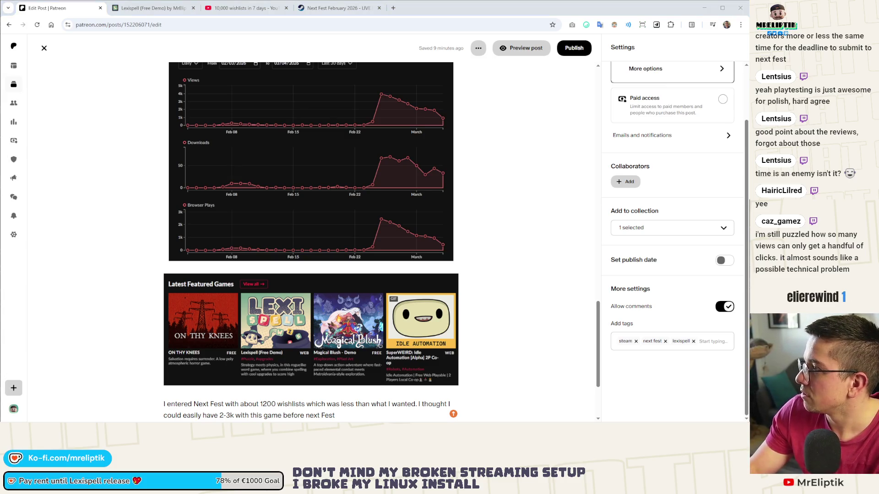
# Check Lexispell's demo among itch.io's Latest Featured Games, then close the itch.io page.
pyautogui.hotkey('ctrl', 't')
pyautogui.write('itch.io')
pyautogui.press('Return')
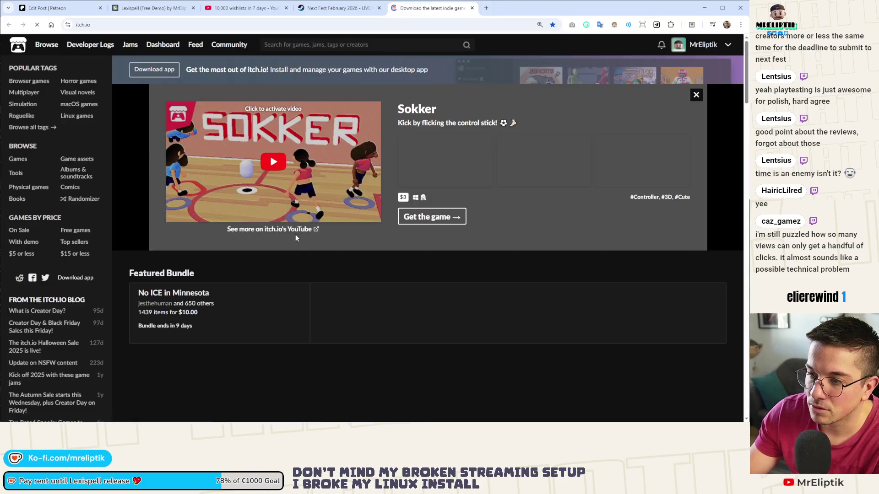
pyautogui.scroll(-3, 389, 220)
pyautogui.scroll(-2, 403, 284)
pyautogui.scroll(2, 412, 295)
pyautogui.scroll(3, 438, 320)
pyautogui.scroll(-3, 446, 288)
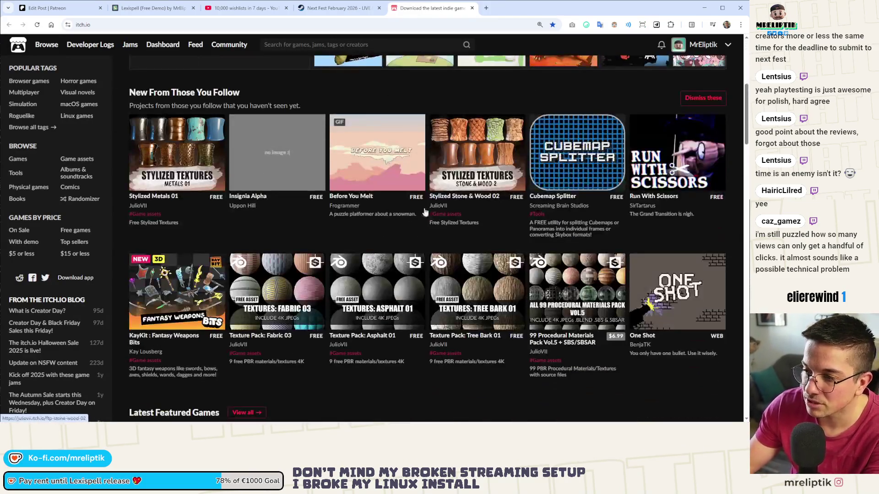
pyautogui.scroll(2, 467, 220)
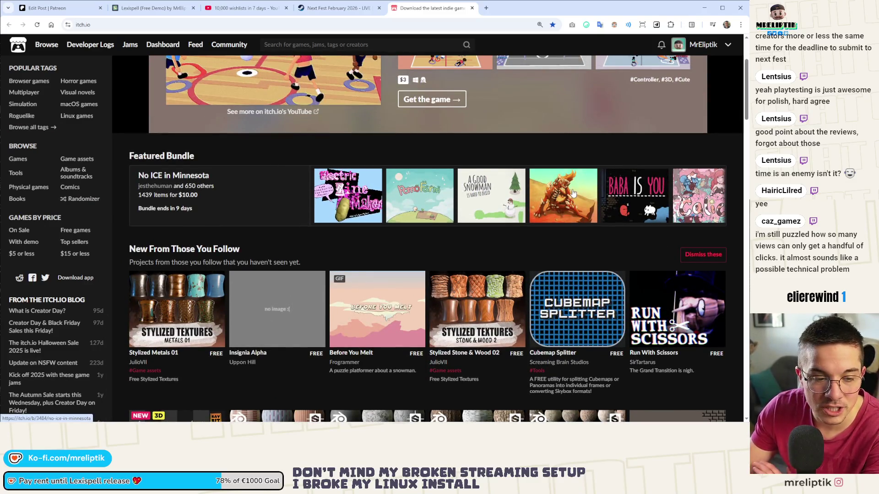
pyautogui.scroll(-1, 532, 212)
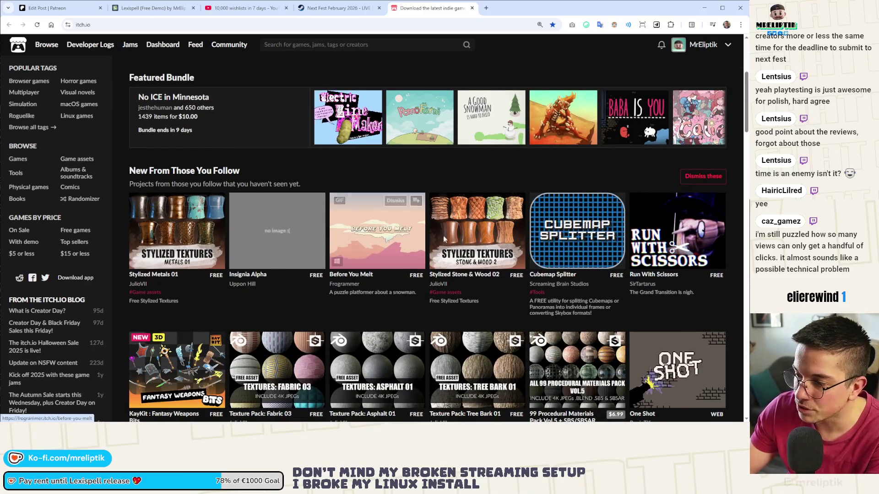
pyautogui.scroll(-3, 192, 148)
pyautogui.scroll(-1, 407, 124)
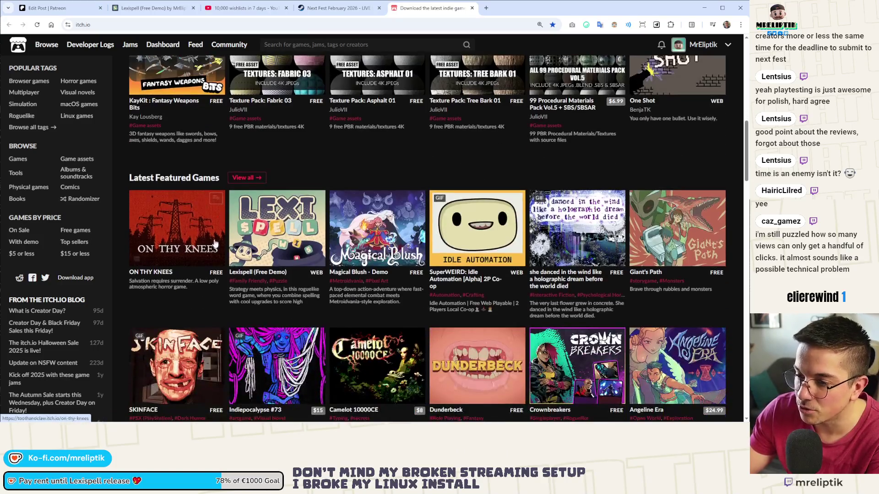
pyautogui.scroll(-2, 407, 122)
pyautogui.scroll(5, 427, 206)
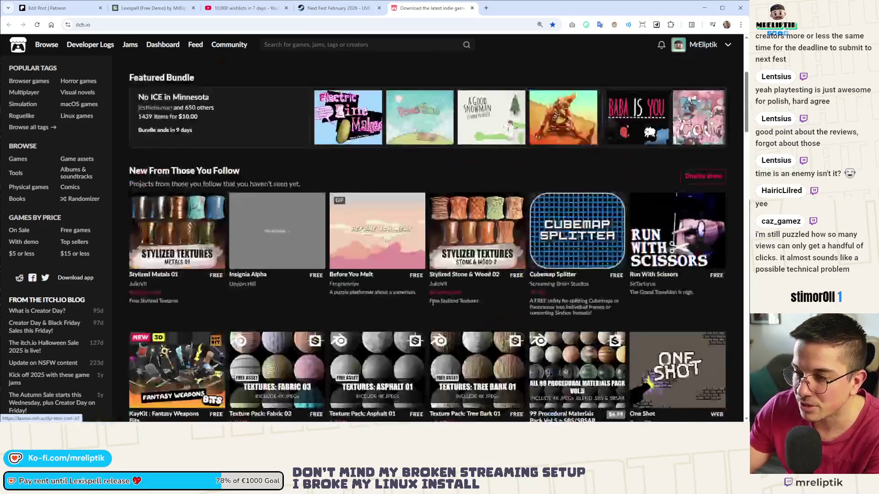
pyautogui.scroll(5, 461, 302)
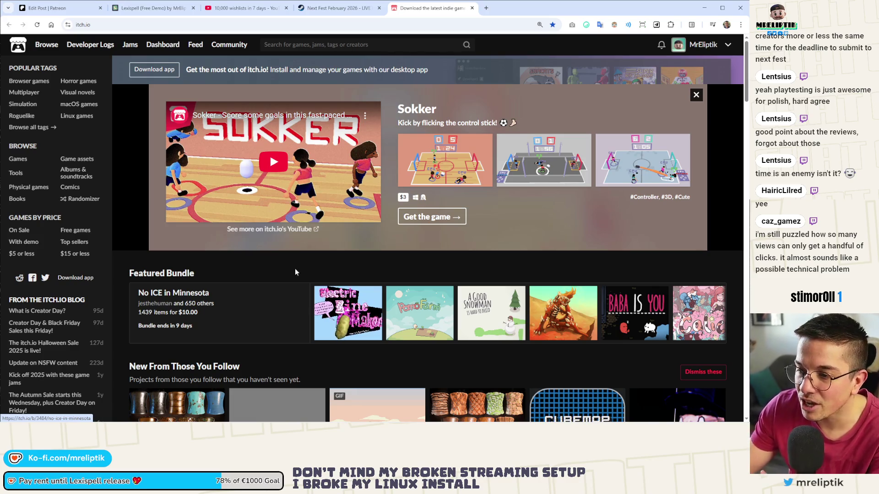
pyautogui.scroll(-5, 295, 269)
pyautogui.scroll(4, 178, 240)
pyautogui.scroll(1, 177, 240)
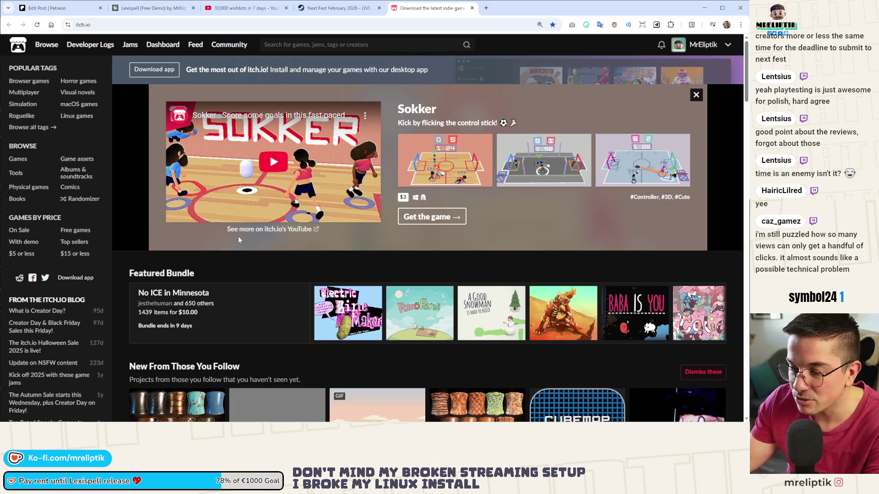
pyautogui.scroll(-1, 310, 166)
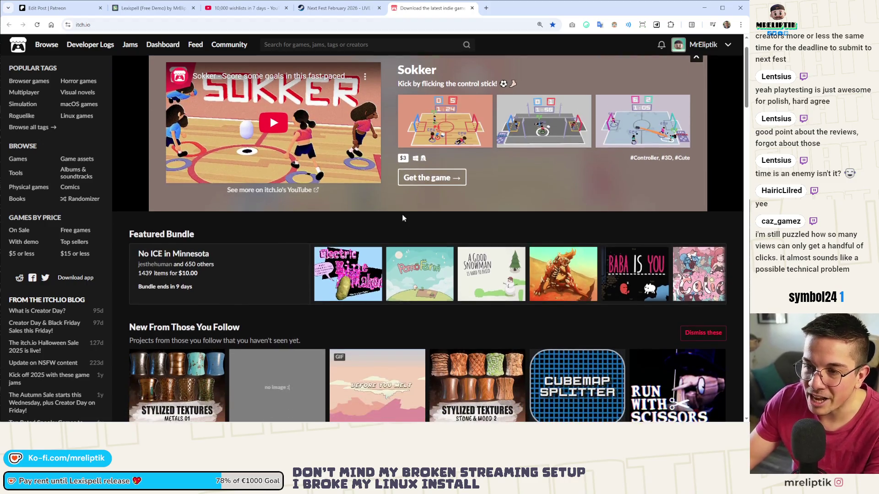
pyautogui.scroll(1, 389, 202)
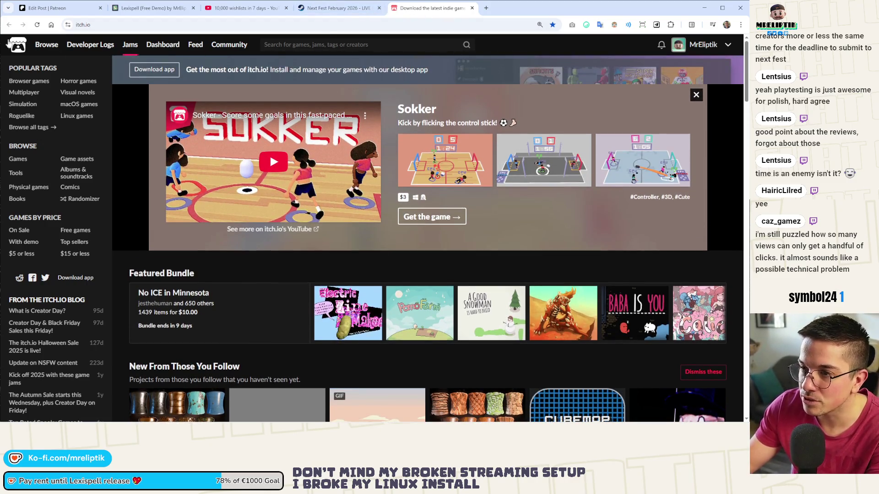
pyautogui.click(130, 44)
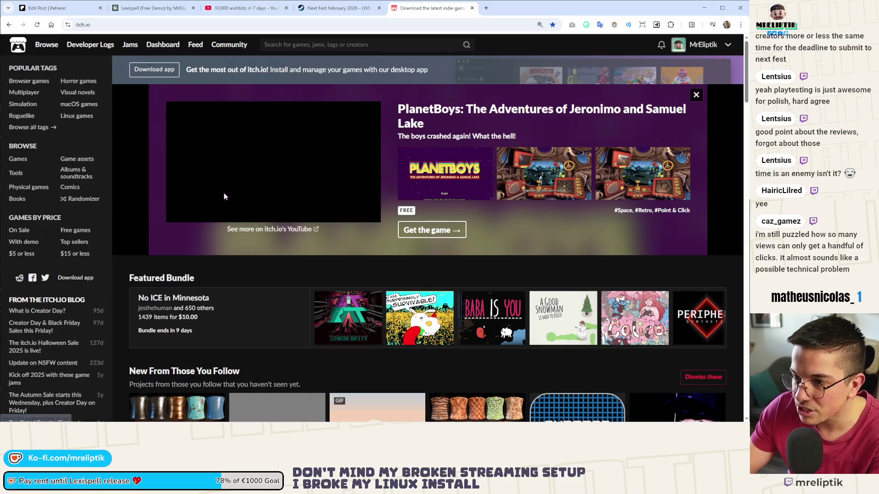
pyautogui.scroll(-4, 264, 260)
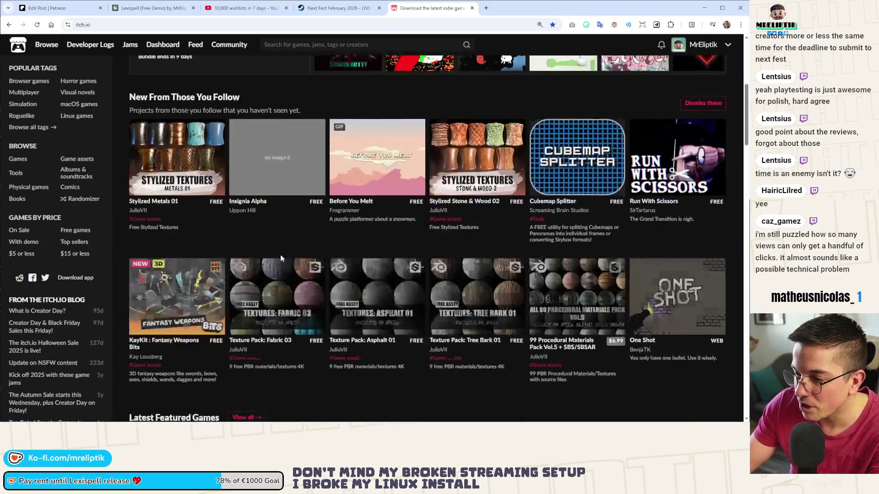
pyautogui.scroll(3, 281, 259)
pyautogui.scroll(-2, 323, 237)
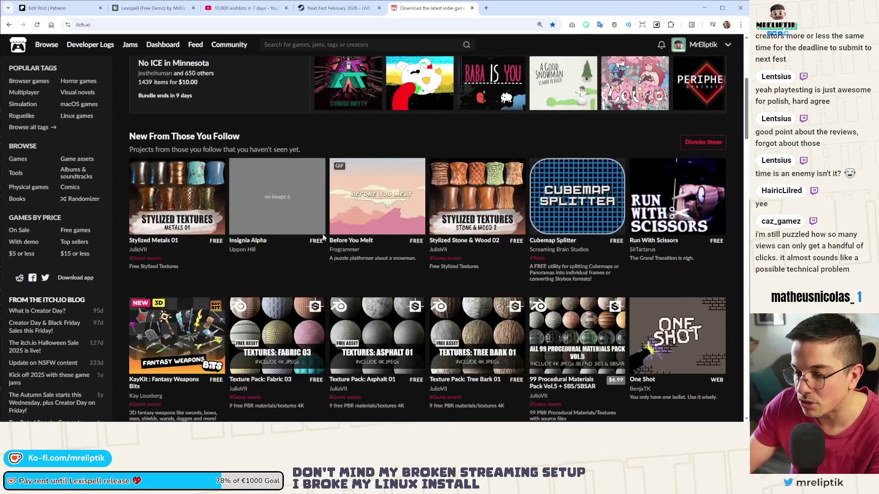
pyautogui.scroll(-4, 345, 289)
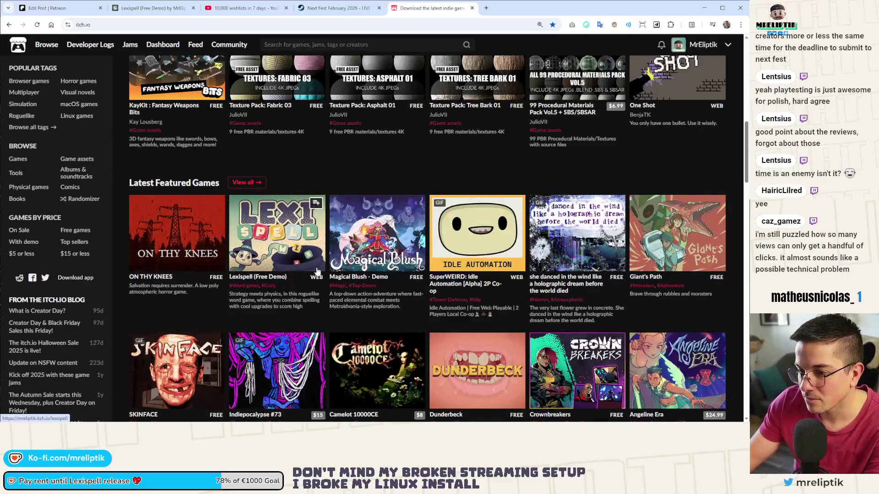
pyautogui.scroll(-3, 316, 272)
pyautogui.scroll(-2, 309, 264)
pyautogui.scroll(1, 305, 258)
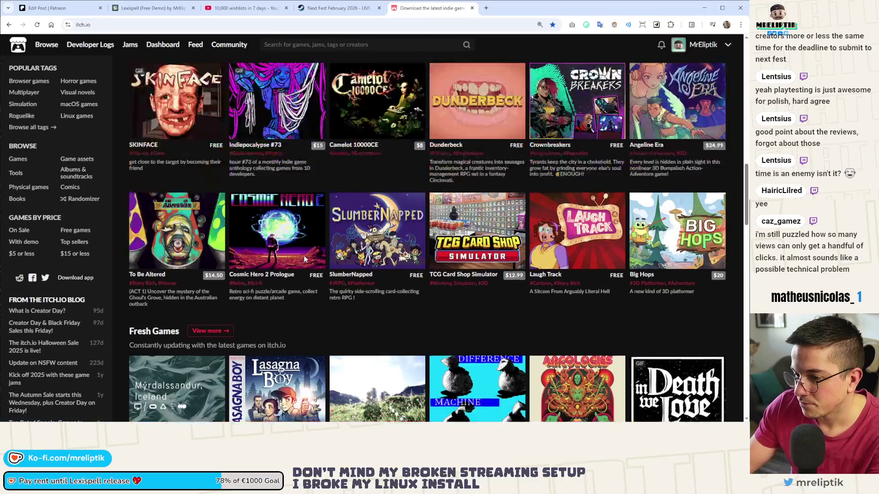
pyautogui.scroll(4, 304, 258)
pyautogui.hotkey('ctrl', 'w')
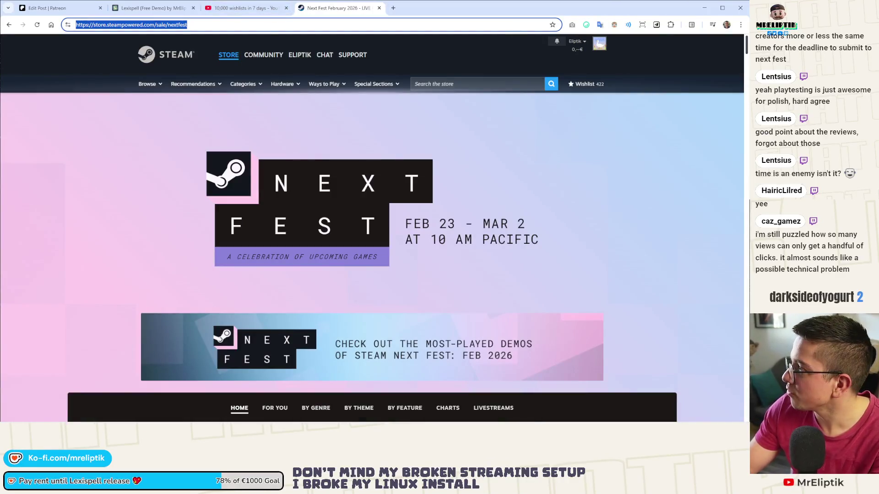
pyautogui.hotkey('ctrl', 'shift', 't')
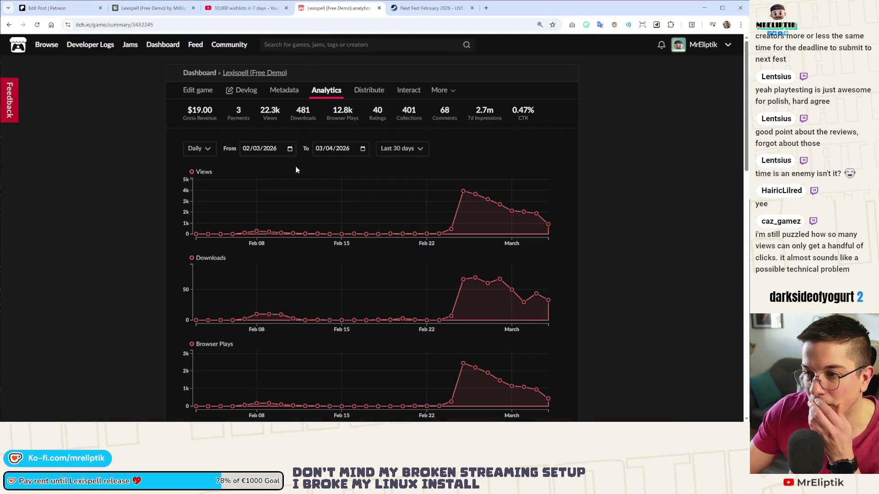
pyautogui.moveTo(260, 110); pyautogui.dragTo(293, 110)
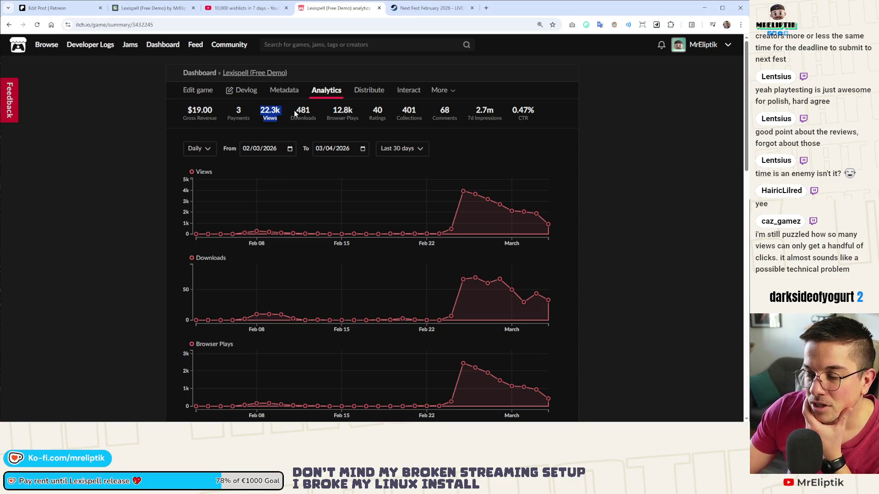
pyautogui.doubleClick(262, 111)
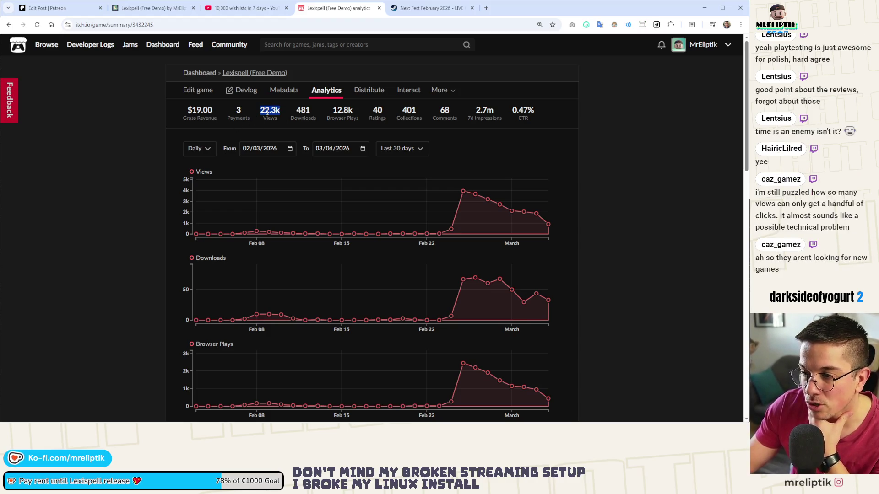
pyautogui.moveTo(334, 111); pyautogui.dragTo(367, 115)
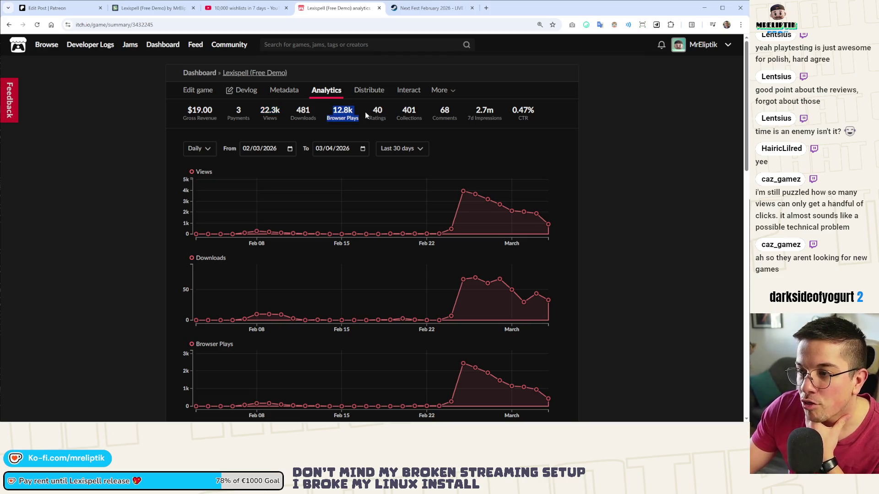
pyautogui.click(366, 114)
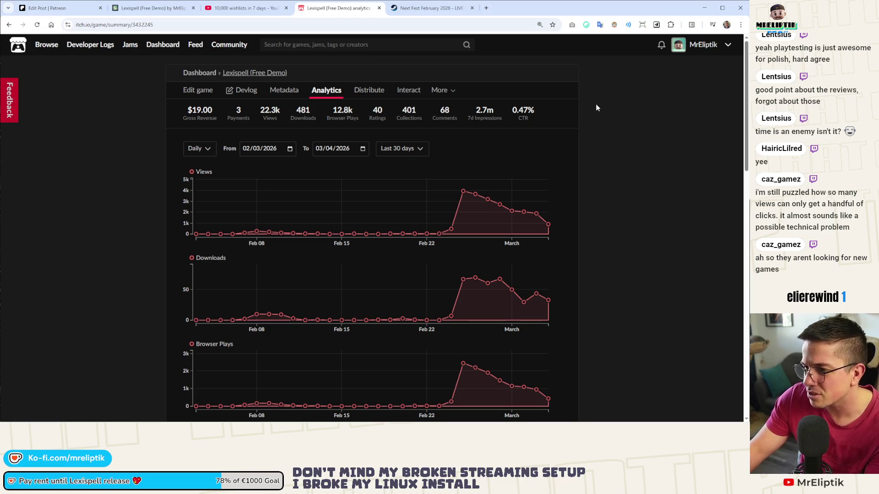
pyautogui.scroll(-3, 571, 123)
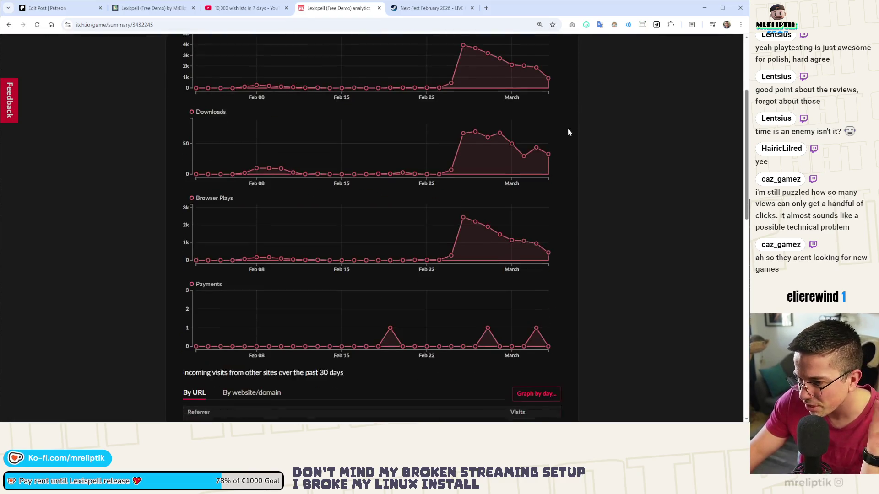
pyautogui.hotkey('ctrl', 'w')
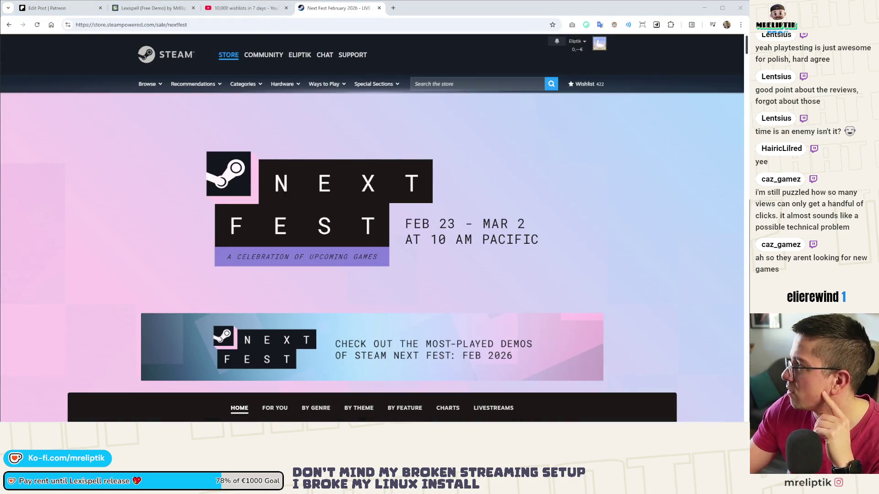
# Return to the itch.io front page from the Lexispell tab and check the Magical Blush thumbnail's options.
pyautogui.click(160, 7)
pyautogui.click(20, 46)
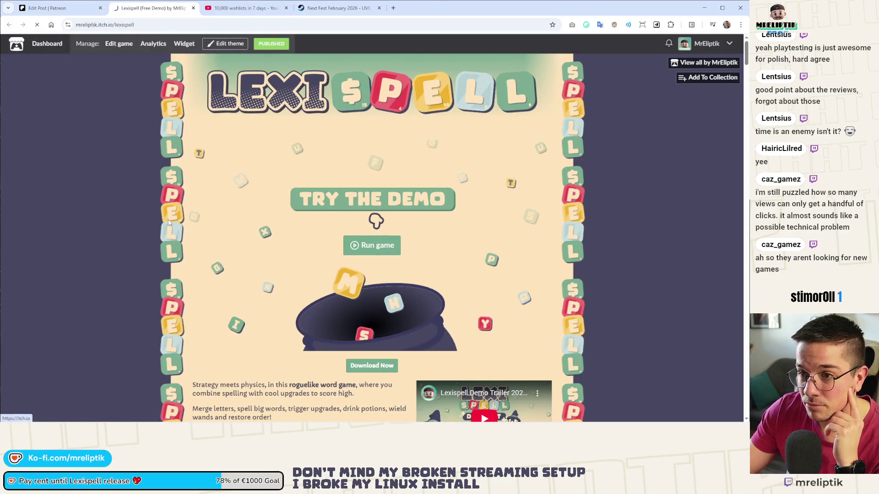
pyautogui.scroll(-3, 225, 238)
pyautogui.scroll(-2, 281, 148)
pyautogui.scroll(-3, 282, 148)
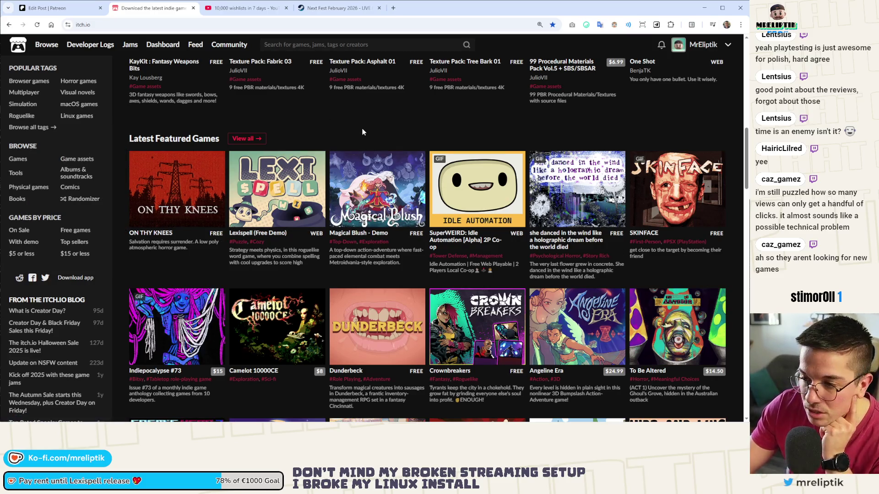
pyautogui.rightClick(385, 211)
pyautogui.press('Escape')
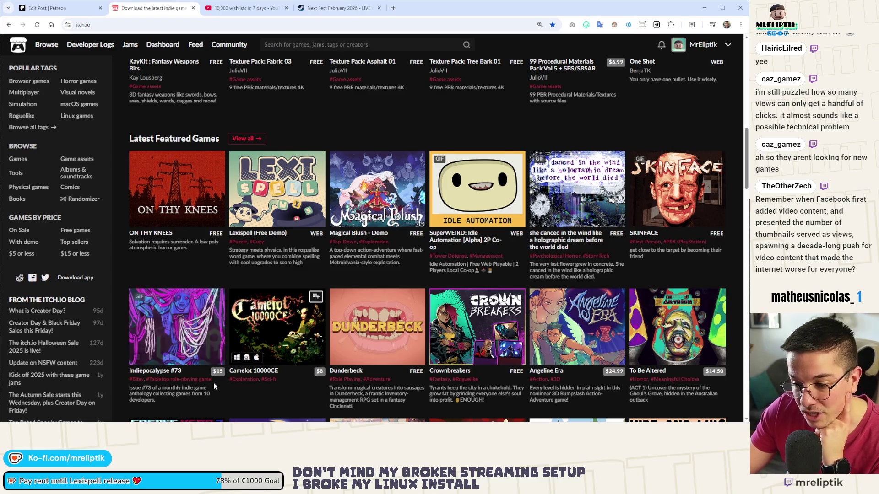
pyautogui.moveTo(376, 189)
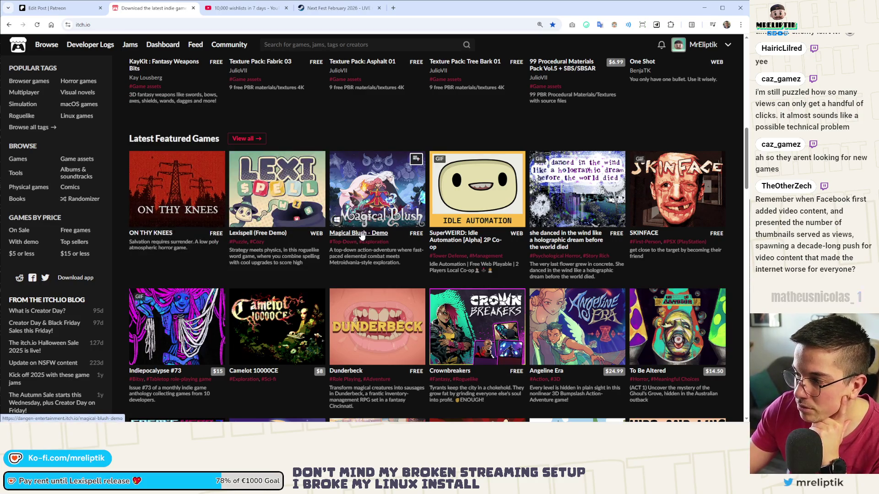
pyautogui.scroll(3, 365, 232)
pyautogui.scroll(5, 308, 184)
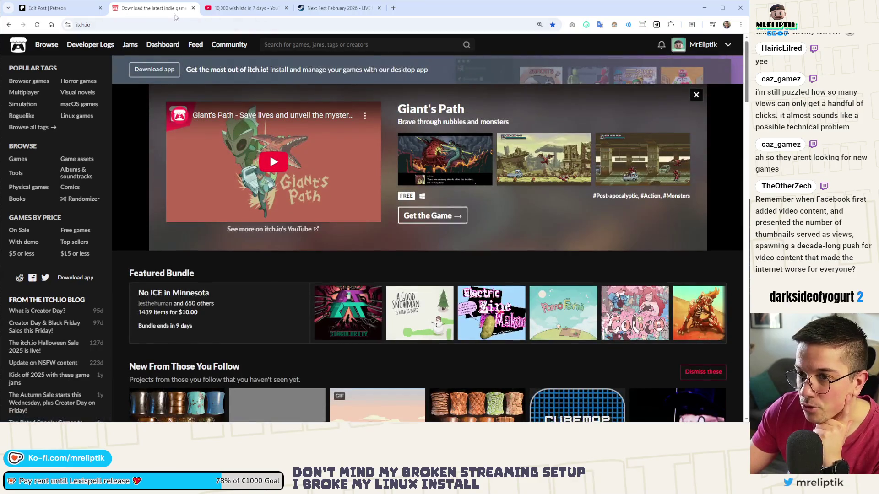
# Close the itch.io and Steam Next Fest pages and return to the Patreon Edit Post draft.
pyautogui.hotkey('ctrl', 'w')
pyautogui.middleClick(227, 8)
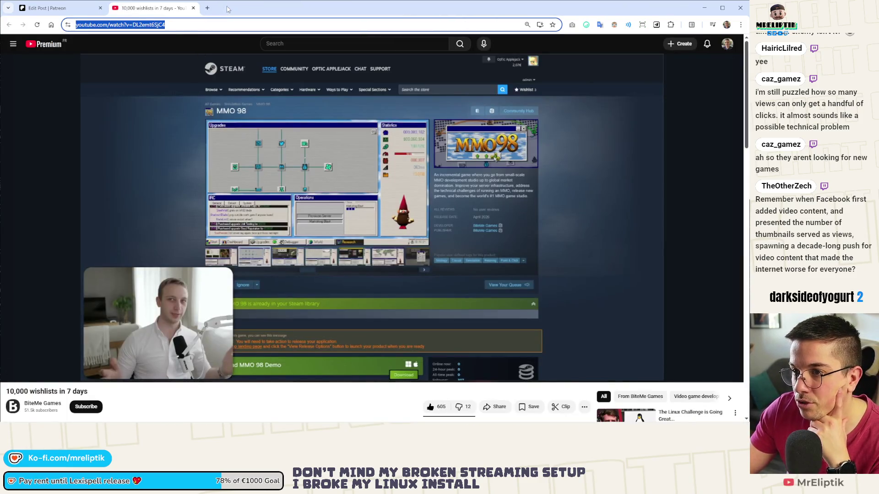
pyautogui.click(56, 8)
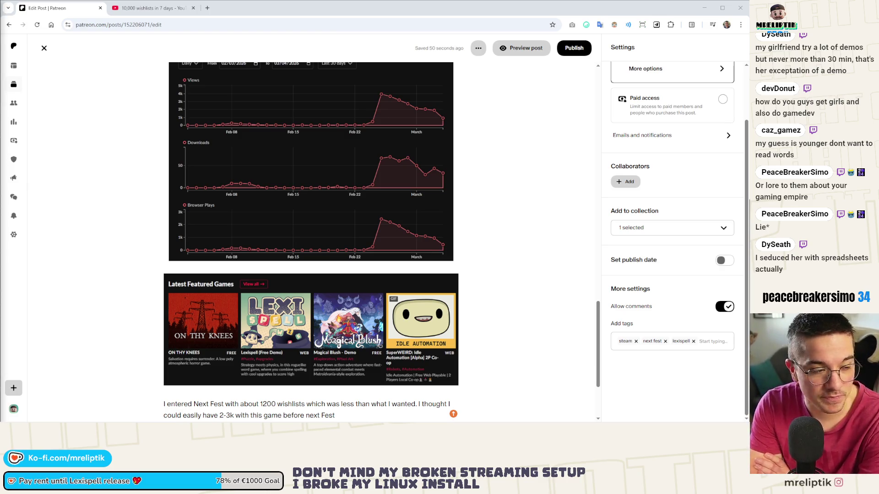
pyautogui.scroll(3, 296, 137)
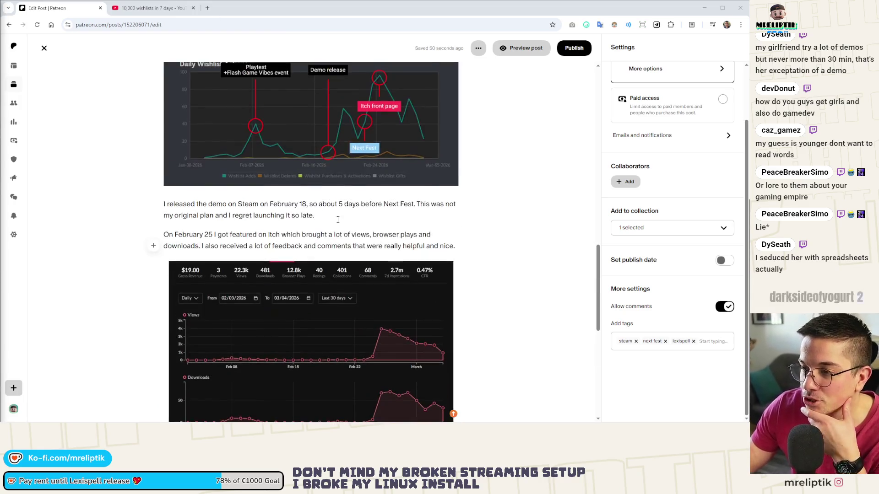
pyautogui.scroll(-2, 261, 235)
pyautogui.scroll(-4, 332, 251)
pyautogui.scroll(2, 332, 251)
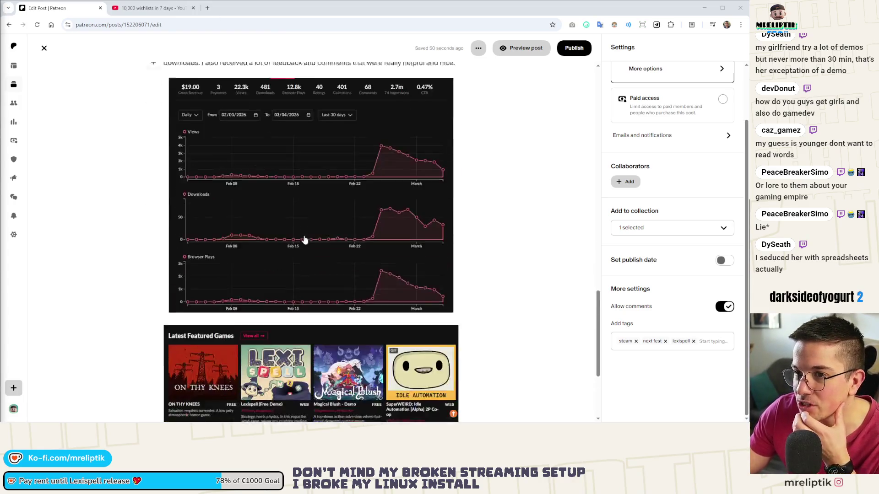
pyautogui.scroll(2, 304, 239)
pyautogui.scroll(1, 328, 255)
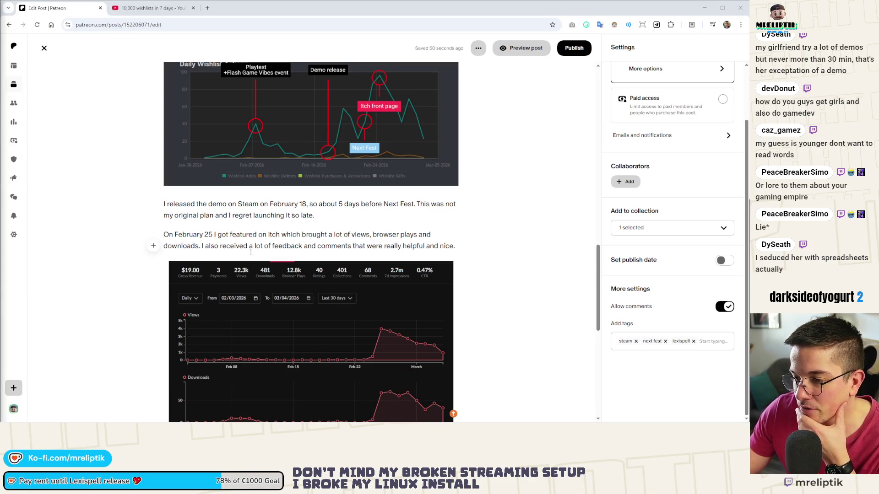
pyautogui.click(199, 246)
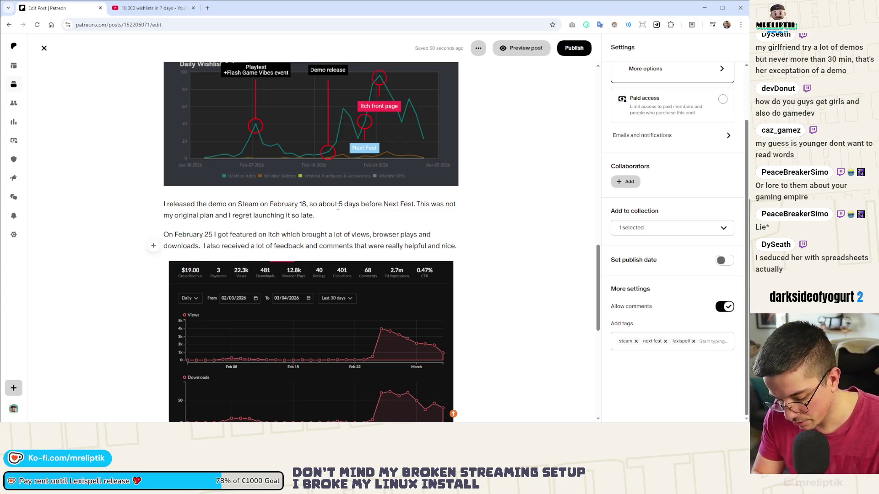
pyautogui.write('Nearly 13k')
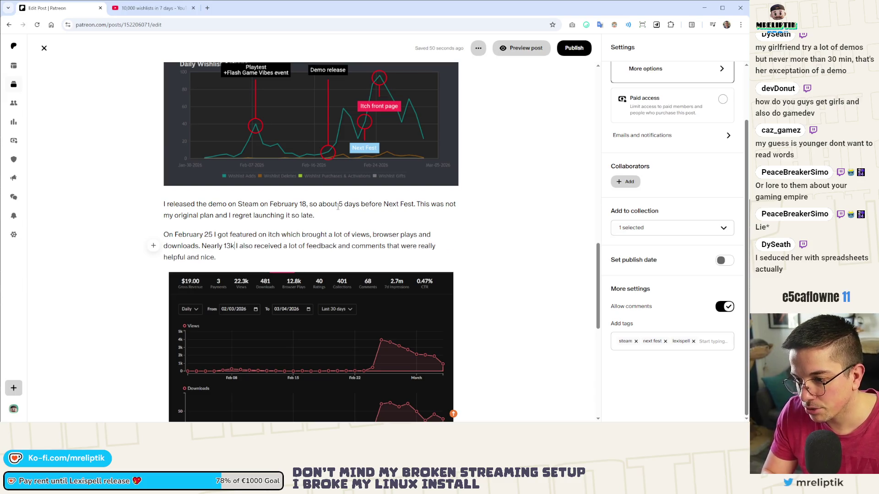
pyautogui.write(' bros')
# Add the 13k browser plays, 40 ratings and 68 comments sentence and begin rewriting the next with 'In these comments,'.
pyautogui.press('BackSpace')
pyautogui.write('wser plays, 40 ratings and  ')
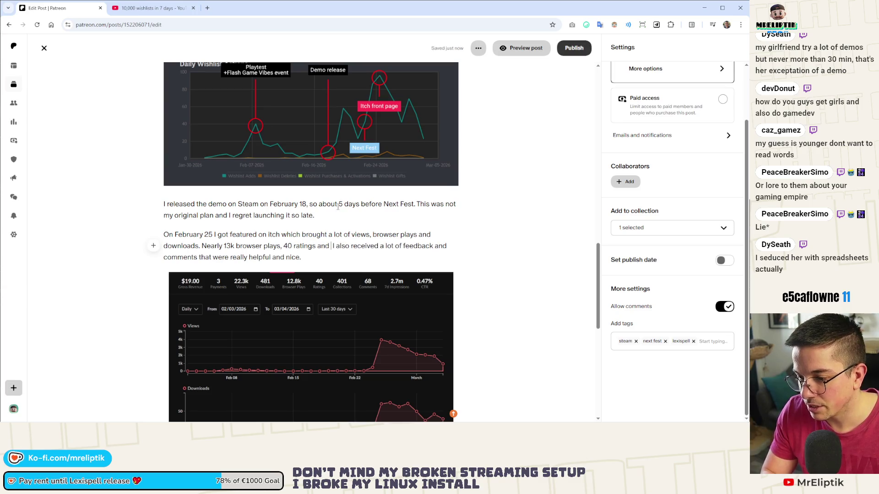
pyautogui.write('68 comments is the')
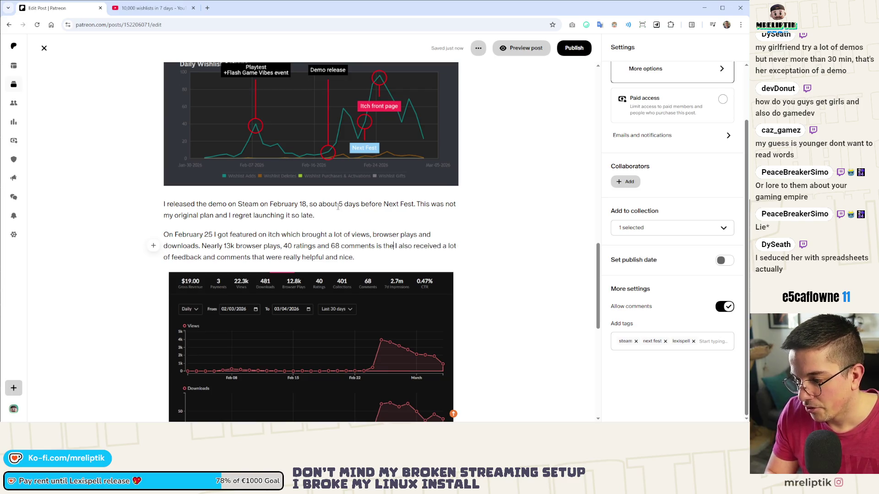
pyautogui.write(' biggest')
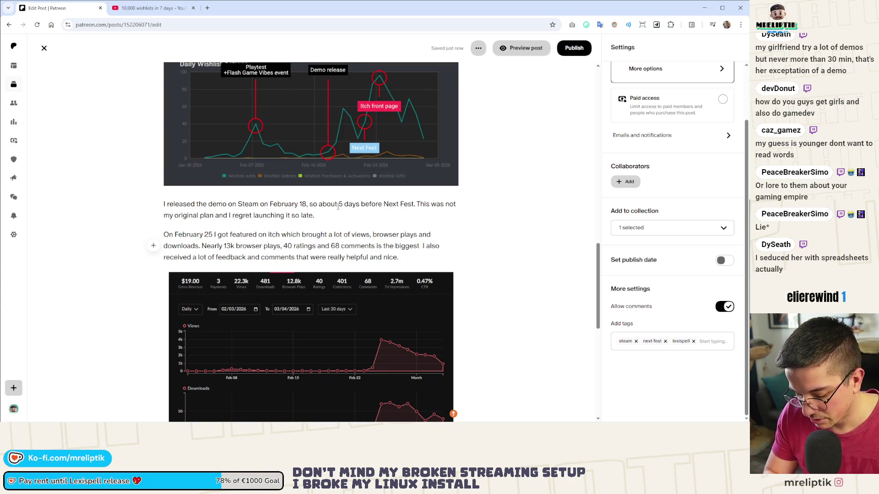
pyautogui.write(" I've received")
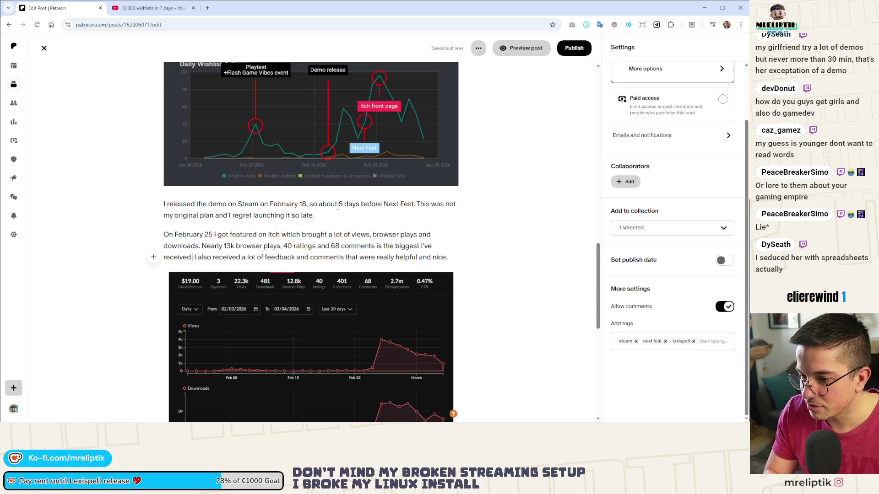
pyautogui.write(' on a game on Itch.')
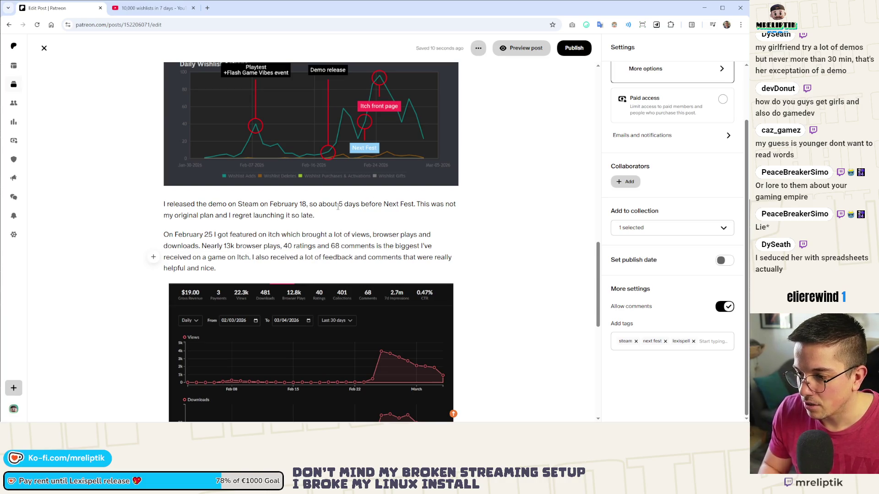
pyautogui.hotkey('ctrl', 'shift', 'Right')
pyautogui.hotkey('ctrl', 'shift', 'Right')
pyautogui.hotkey('ctrl', 'shift', 'Right')
pyautogui.hotkey('ctrl', 'shift', 'Right')
pyautogui.hotkey('ctrl', 'shift', 'Right')
pyautogui.press('BackSpace')
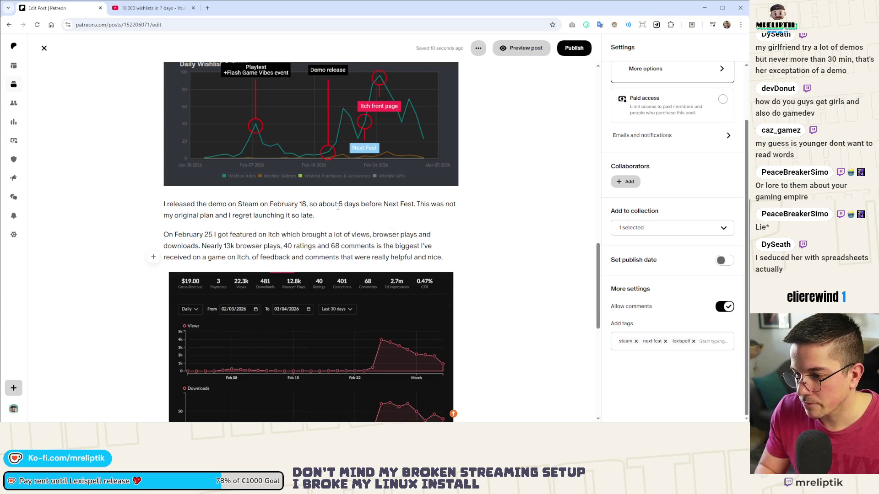
pyautogui.hotkey('ctrl', 'shift', 'Right')
pyautogui.write('I')
pyautogui.write('n these co')
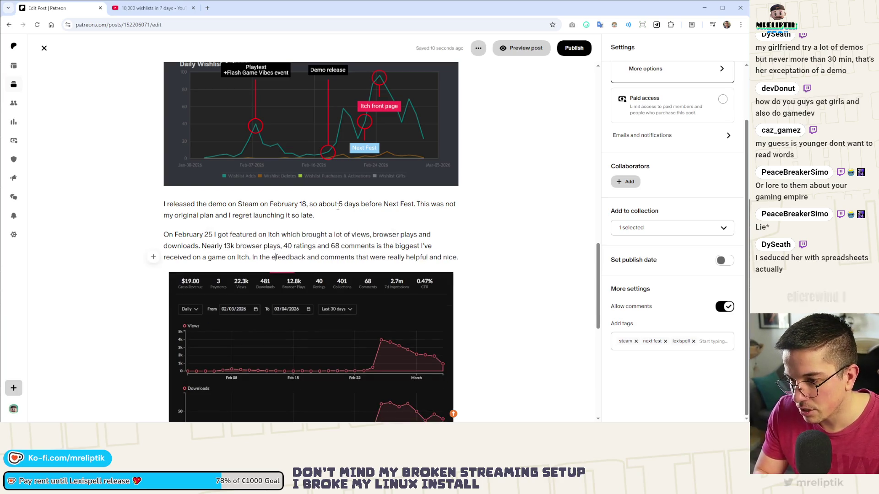
pyautogui.write('mments,')
# Replace the old sentence ending with the helpful feedback, bug reports and nice messages sentence.
pyautogui.hotkey('ctrl', 'shift', 'Right')
pyautogui.hotkey('ctrl', 'shift', 'Right')
pyautogui.hotkey('ctrl', 'shift', 'Right')
pyautogui.hotkey('ctrl', 'shift', 'Right')
pyautogui.hotkey('ctrl', 'shift', 'Right')
pyautogui.hotkey('ctrl', 'shift', 'Right')
pyautogui.hotkey('ctrl', 'shift', 'Right')
pyautogui.hotkey('ctrl', 'shift', 'Right')
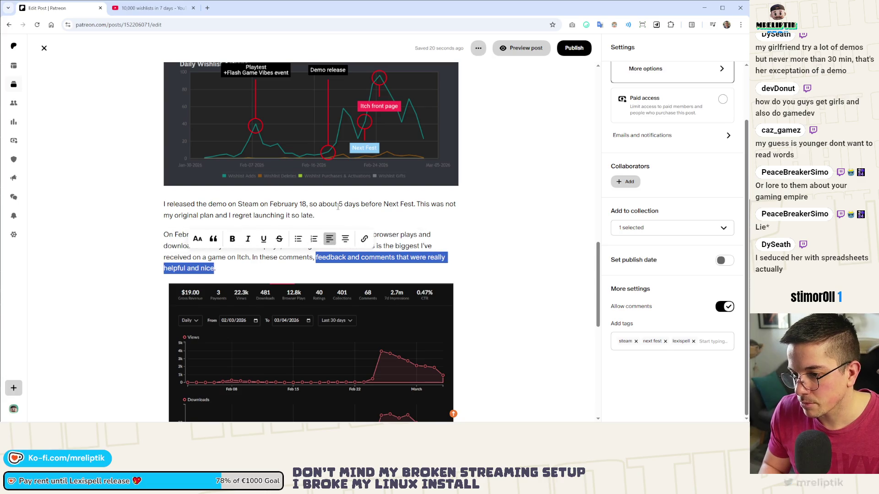
pyautogui.press('BackSpace')
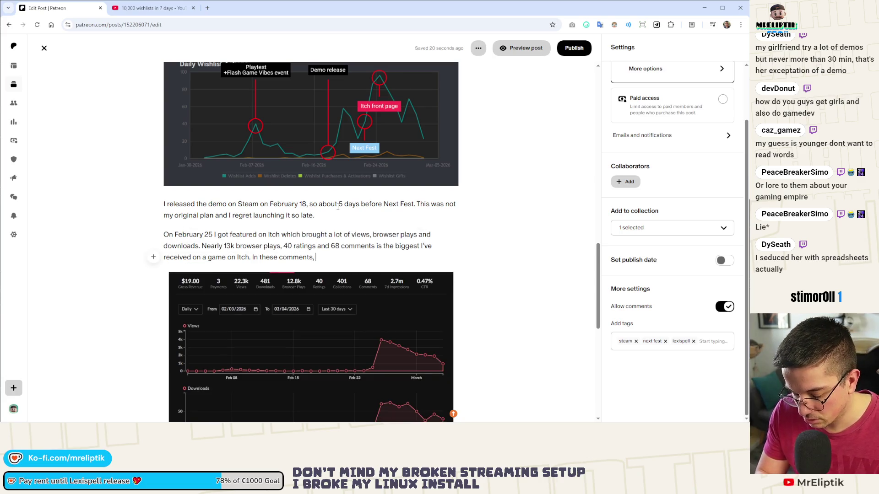
pyautogui.write('lot of ')
pyautogui.write('helpful fee')
pyautogui.write('dback, bug')
pyautogui.write('orts and ')
pyautogui.write('n,ice')
pyautogui.write('ice messages a')
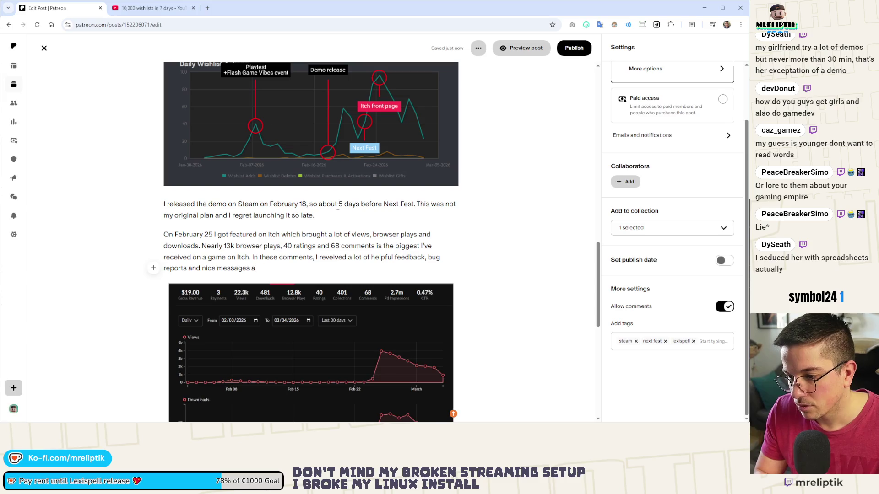
pyautogui.write('o it felt gre')
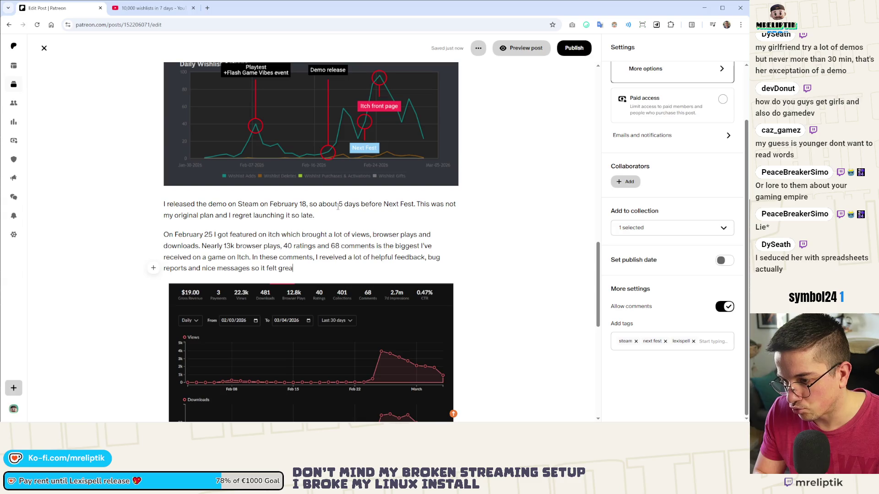
pyautogui.write('t to ')
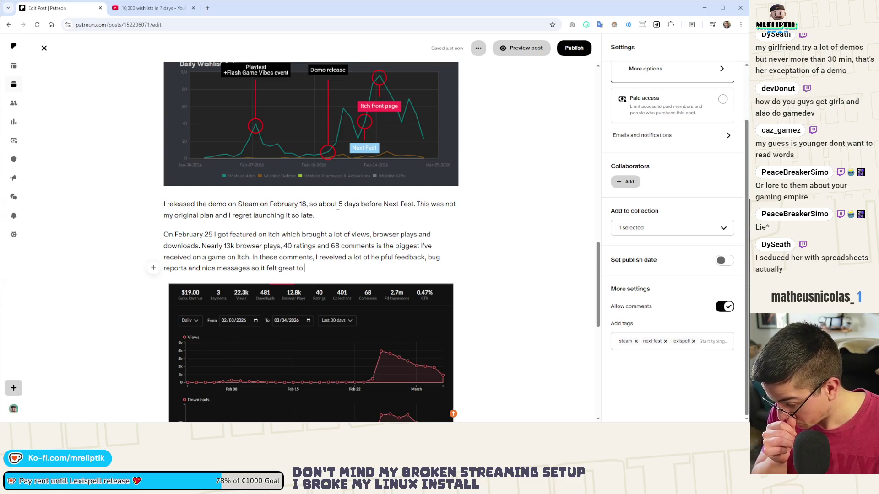
pyautogui.write('see the')
pyautogui.press('BackSpace')
pyautogui.write('he players engagement.')
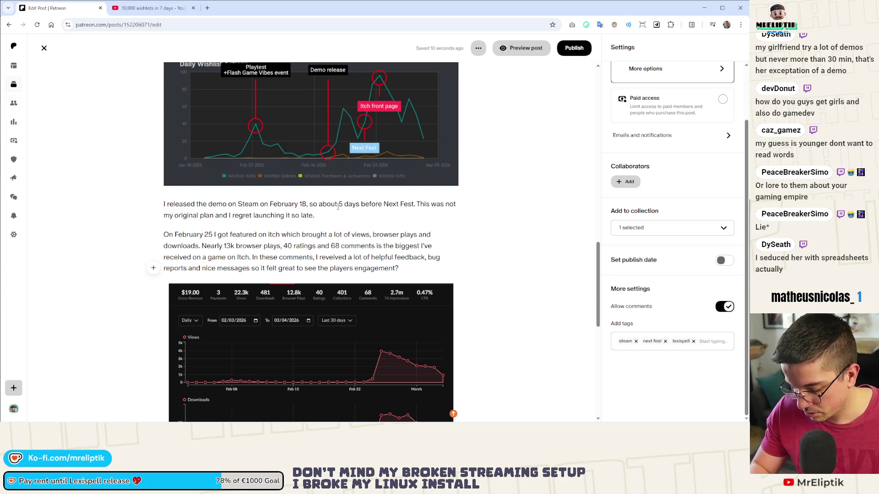
pyautogui.scroll(1, 338, 207)
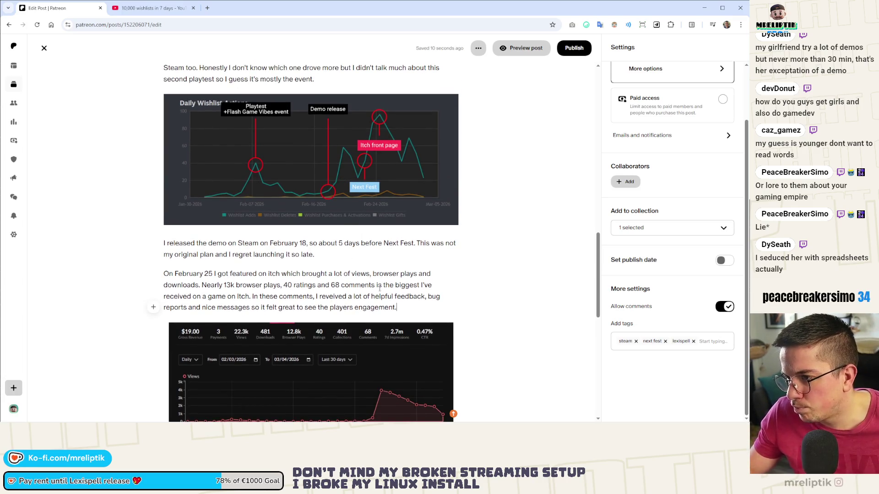
pyautogui.scroll(-5, 293, 312)
# Start a new paragraph below the itch stats chart image.
pyautogui.click(186, 320)
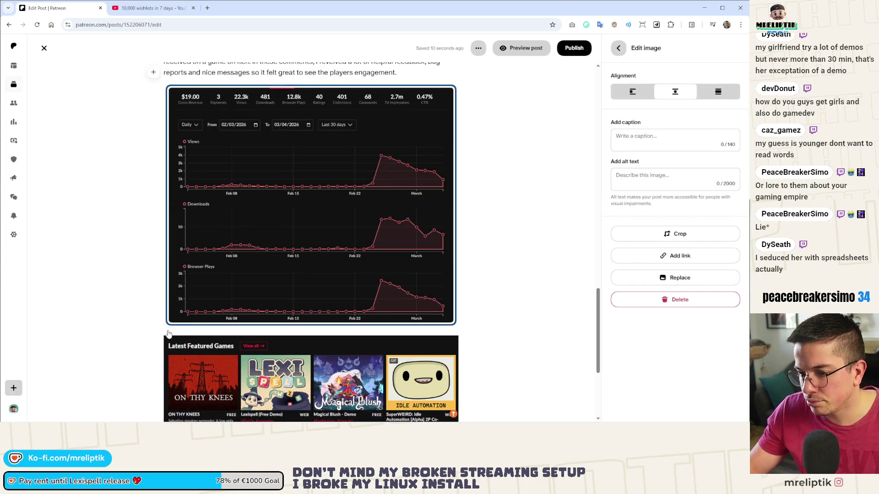
pyautogui.scroll(-2, 169, 333)
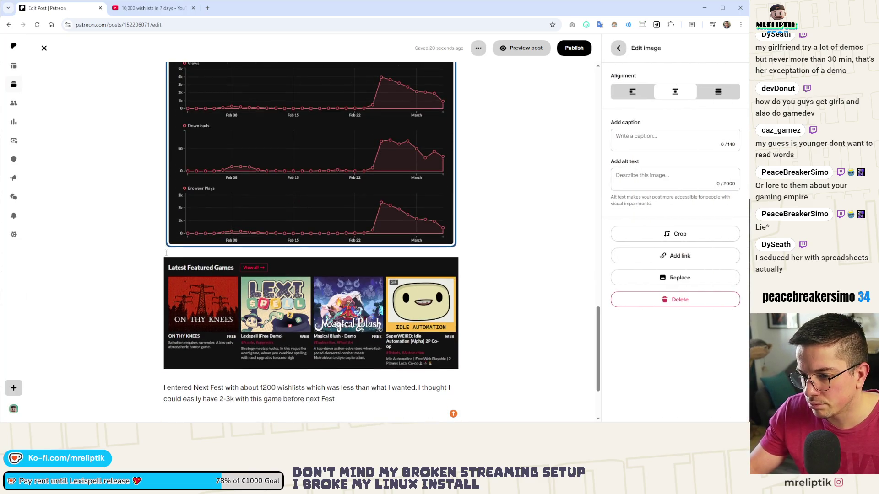
pyautogui.click(165, 253)
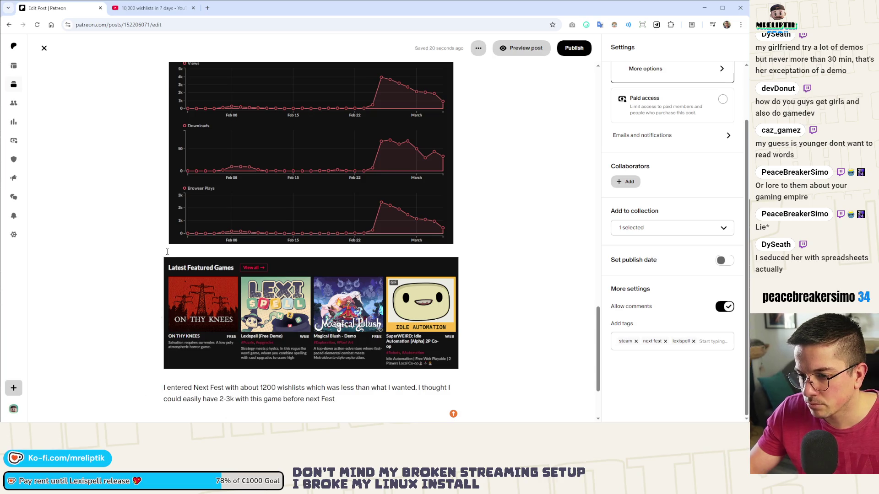
pyautogui.press('Return')
pyautogui.write('Unfortu')
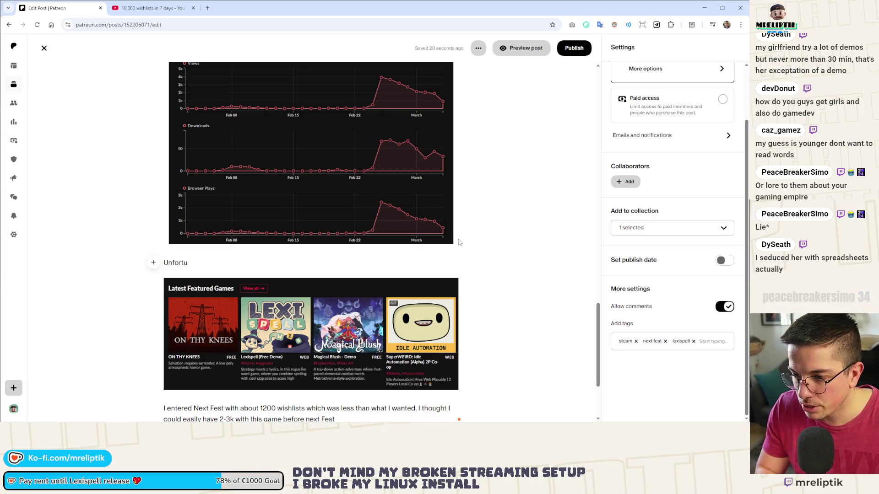
pyautogui.write('nately, I was not UTM tr')
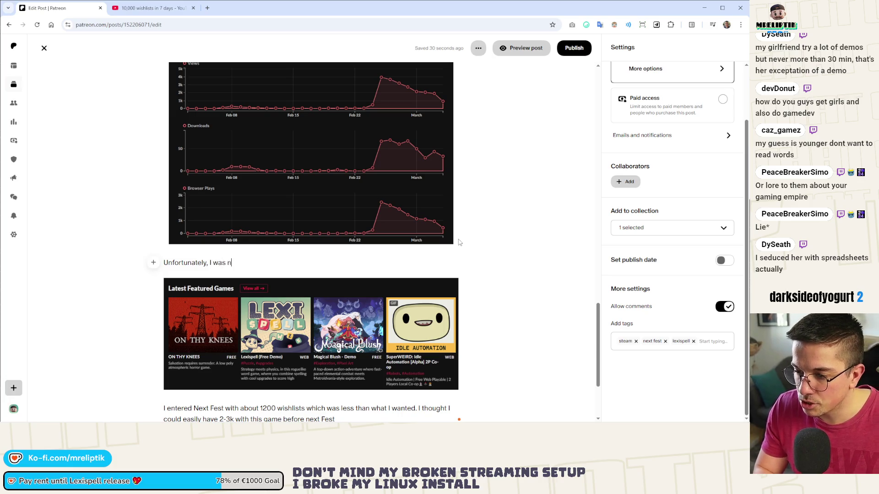
pyautogui.write('acking')
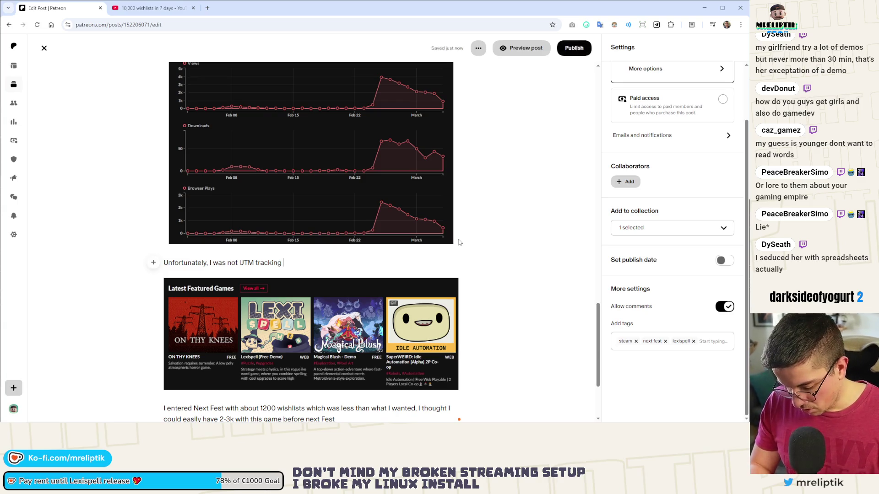
pyautogui.write(' the S')
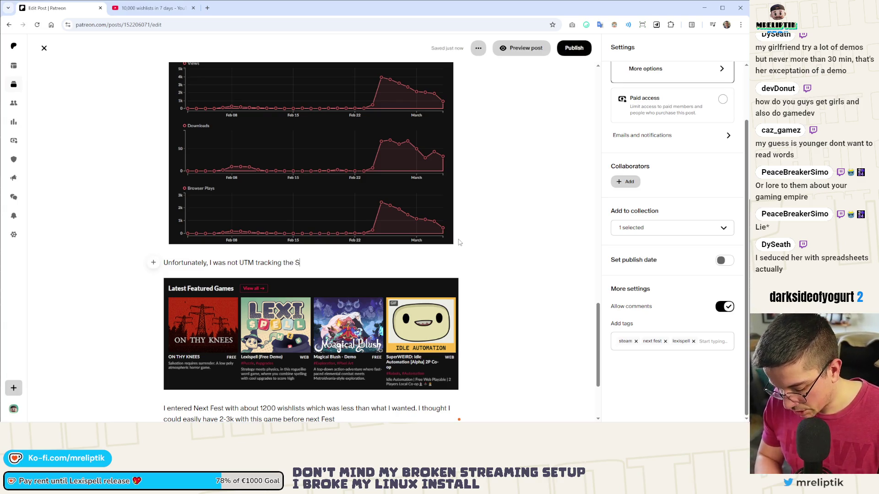
pyautogui.write('team link on Itch when it was')
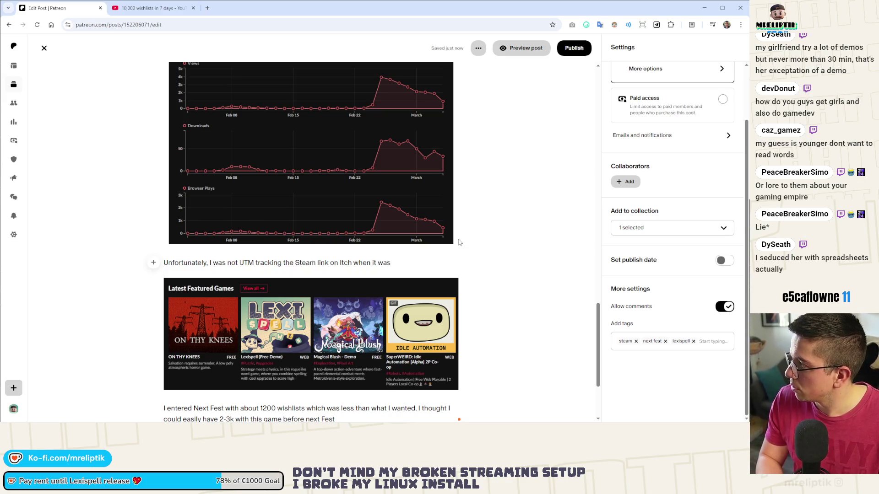
pyautogui.write(' getting a lot of attention and I only started doing it on Monday I think')
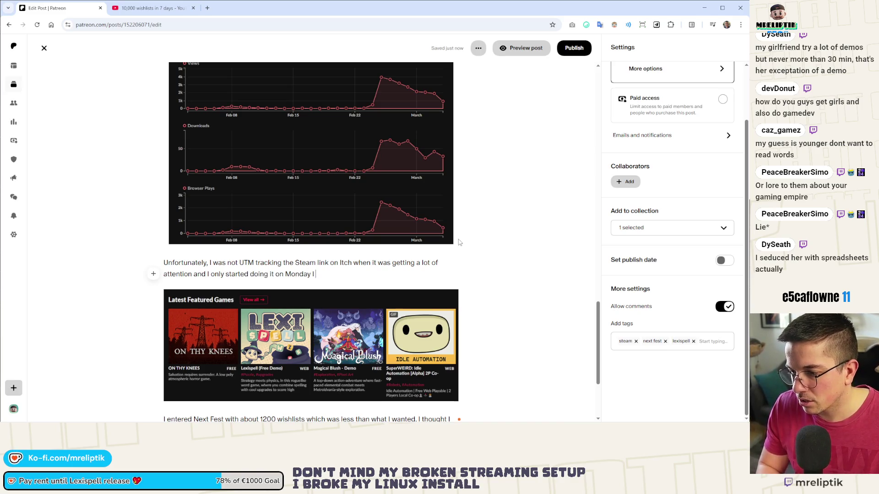
pyautogui.write('.')
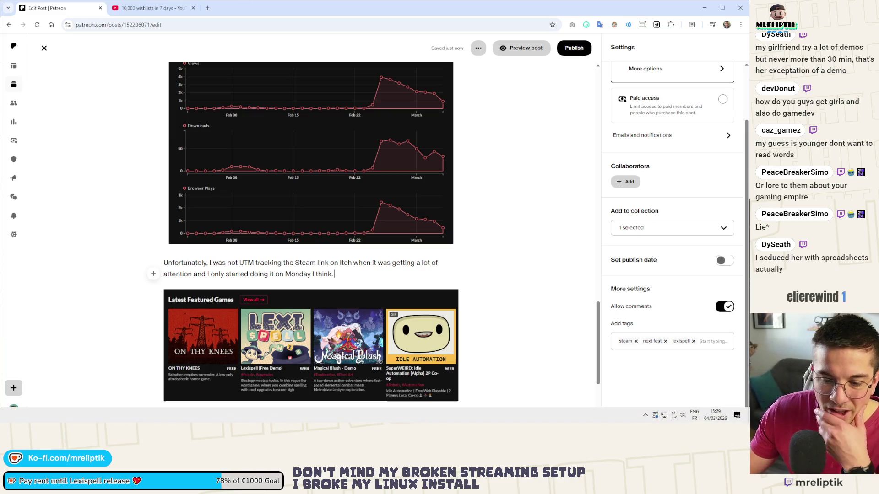